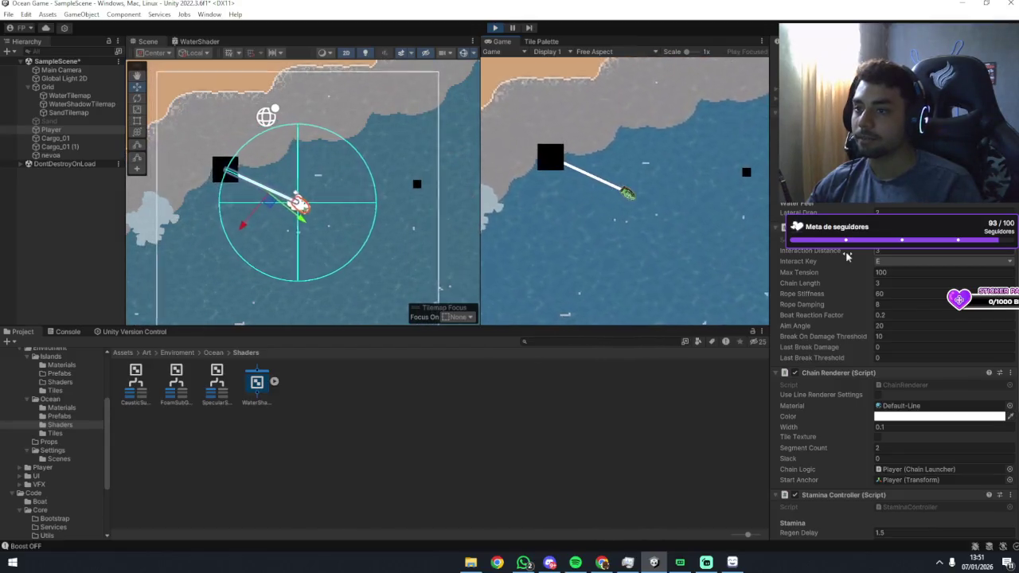
Drive the boat with S, A, D and Shift boost until Current Stamina drops to about 59, then deselect Player.
{"action": "scroll", "coordinate": [846, 255], "scroll_direction": "down", "scroll_amount": 2}
{"action": "scroll", "coordinate": [843, 287], "scroll_direction": "down", "scroll_amount": 1}
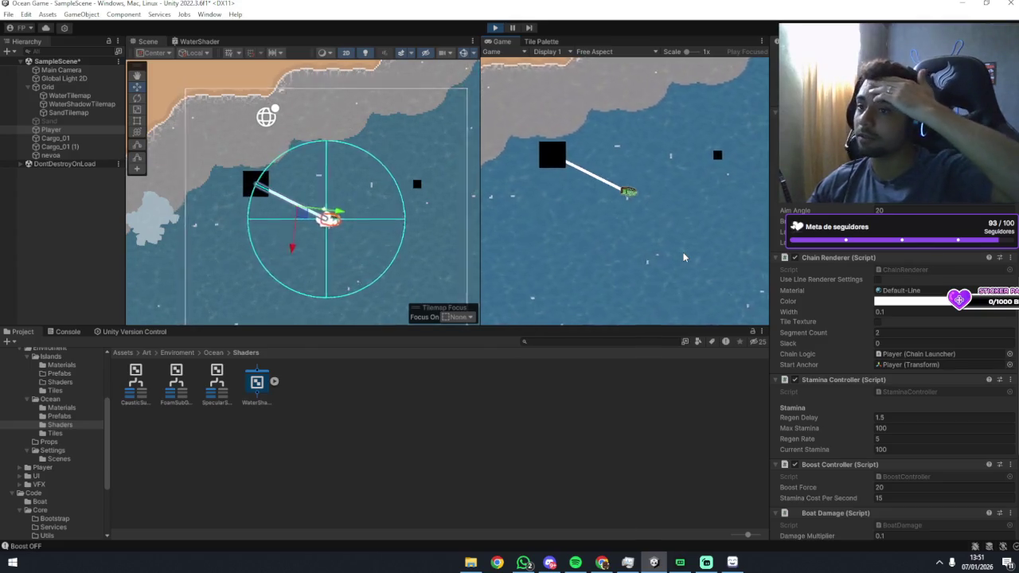
{"action": "scroll", "coordinate": [813, 319], "scroll_direction": "down", "scroll_amount": 3}
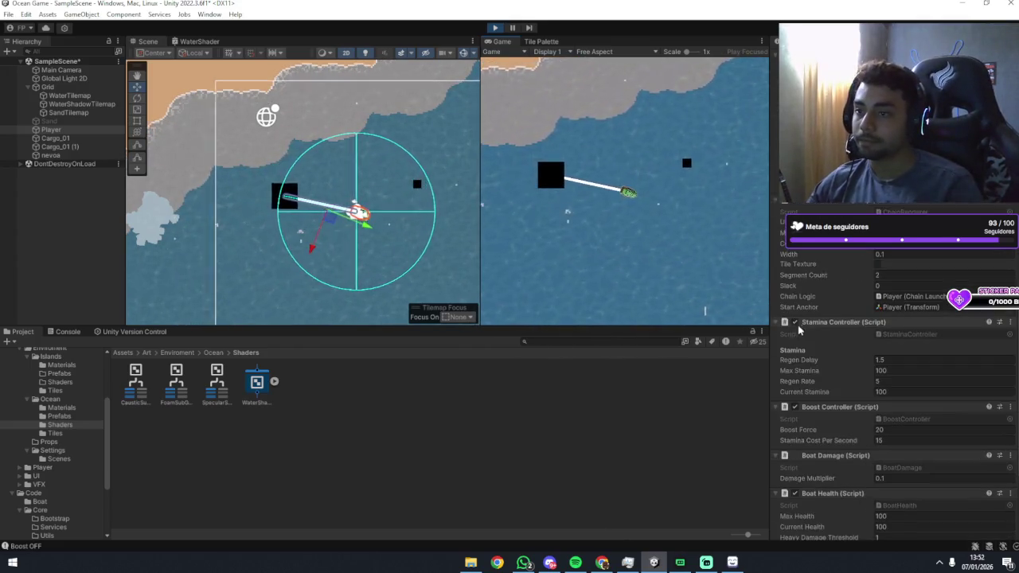
{"action": "scroll", "coordinate": [843, 303], "scroll_direction": "down", "scroll_amount": 1}
{"action": "key", "text": "s"}
{"action": "key", "text": "shift"}
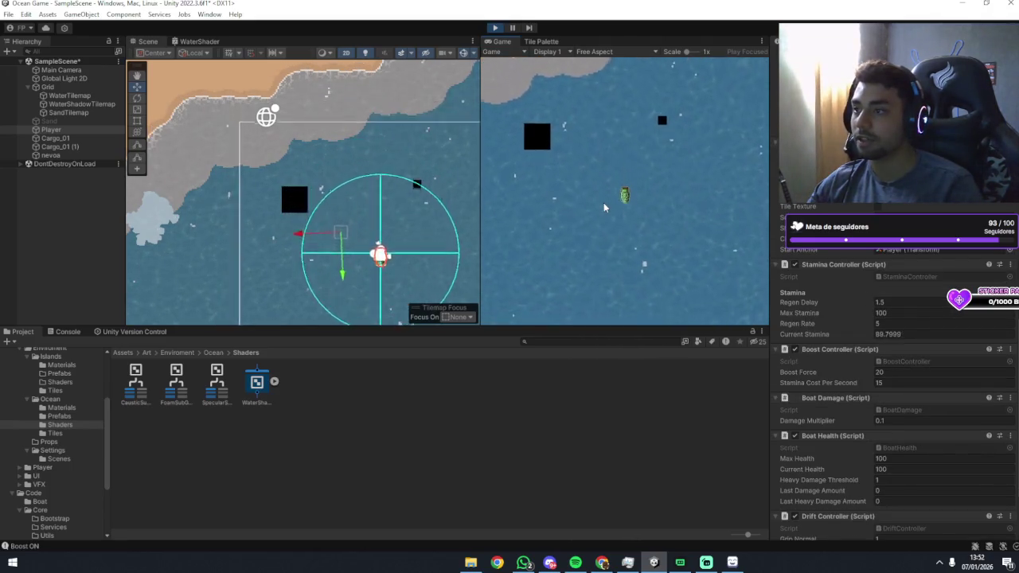
{"action": "key", "text": "a"}
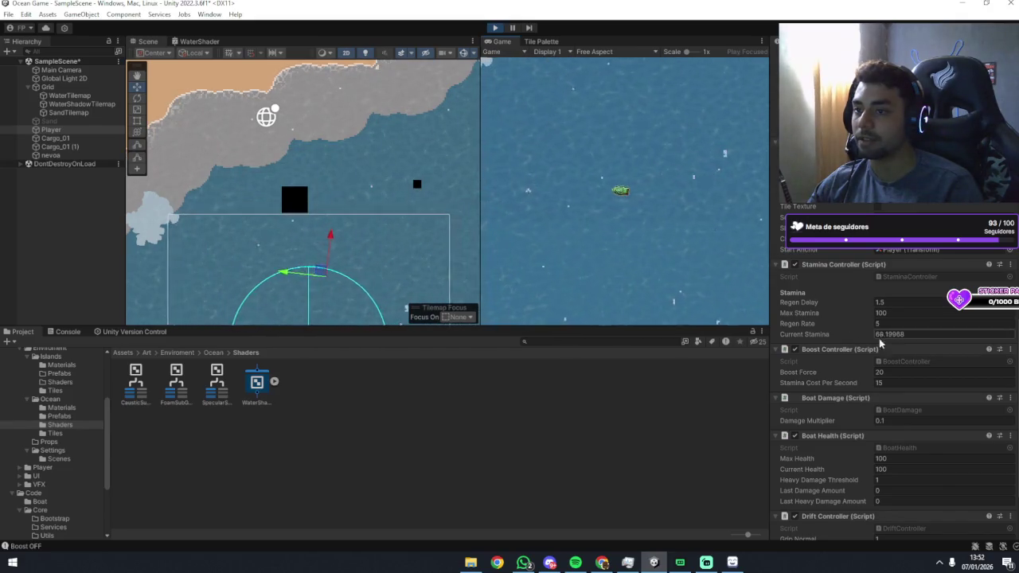
{"action": "key", "text": "d"}
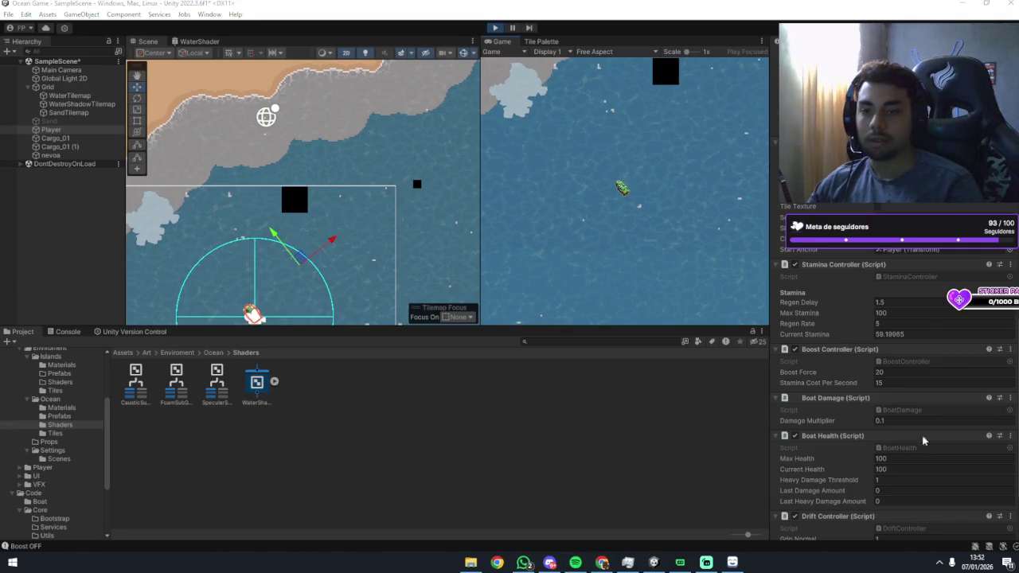
{"action": "left_click", "coordinate": [753, 446]}
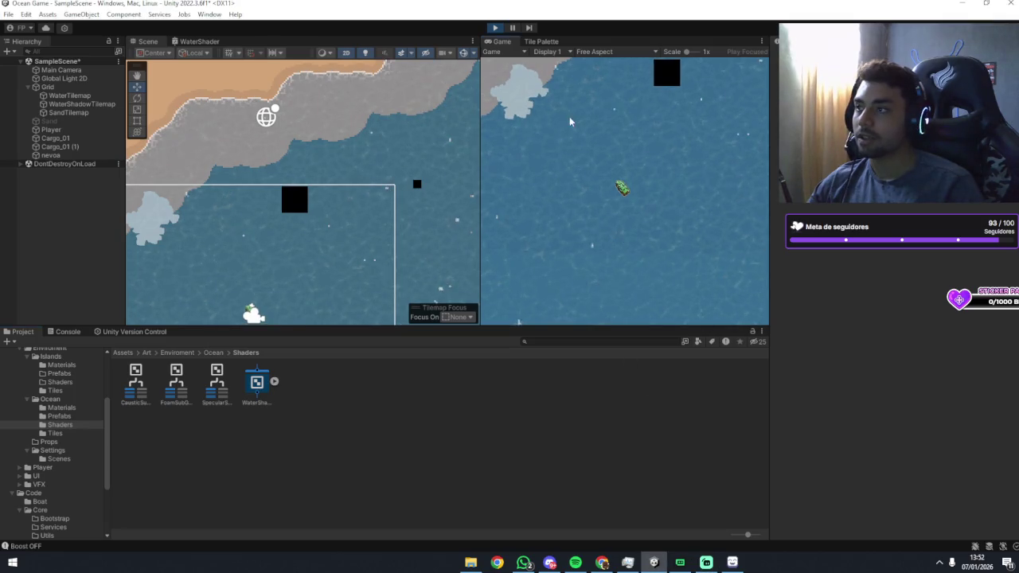
Select Player, scroll the Inspector to Stamina and Boat Health, and boost the boat upward then right.
{"action": "left_click", "coordinate": [51, 129]}
{"action": "scroll", "coordinate": [892, 398], "scroll_direction": "down", "scroll_amount": 10}
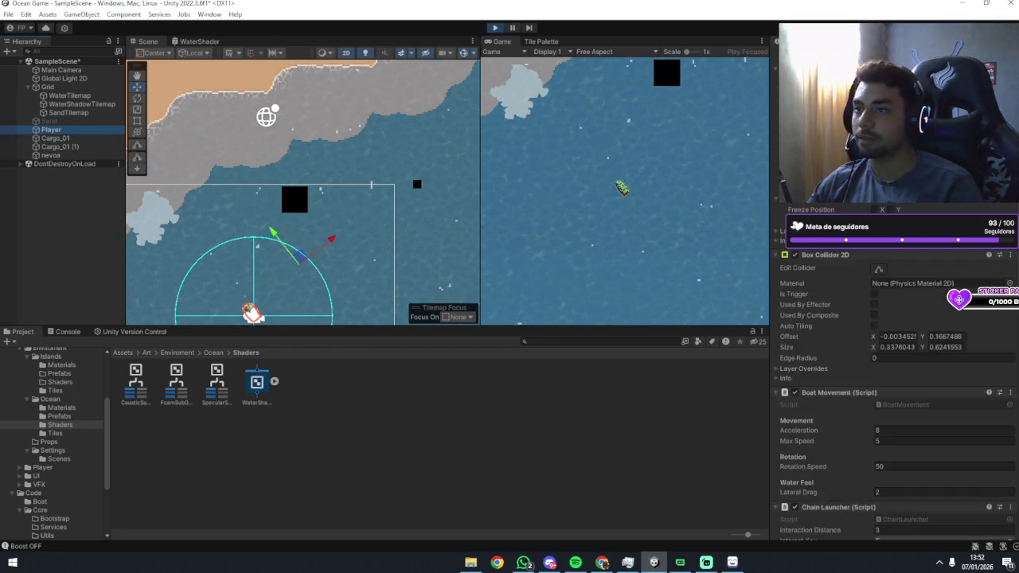
{"action": "scroll", "coordinate": [892, 326], "scroll_direction": "down", "scroll_amount": 3}
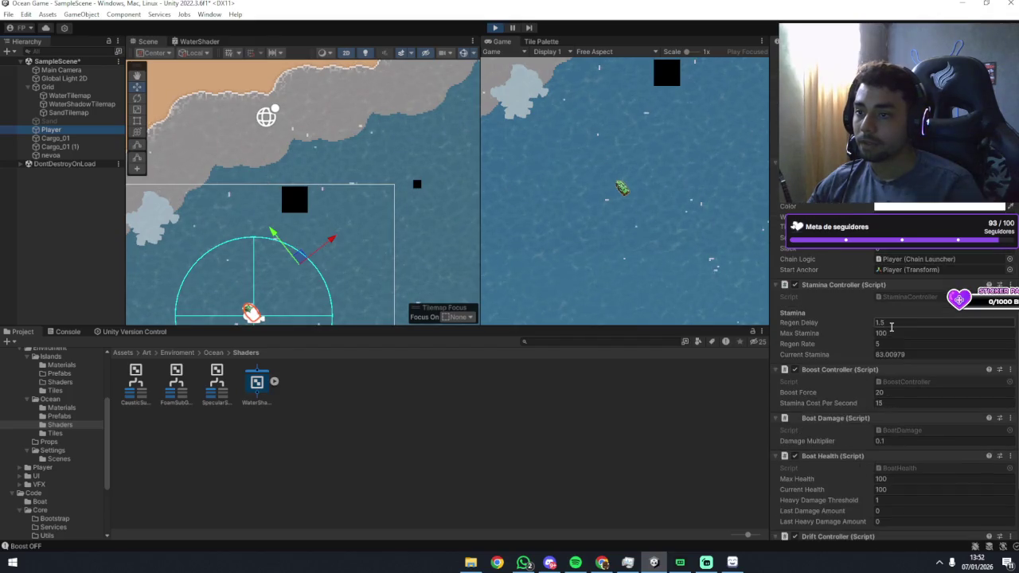
{"action": "key", "text": "shift"}
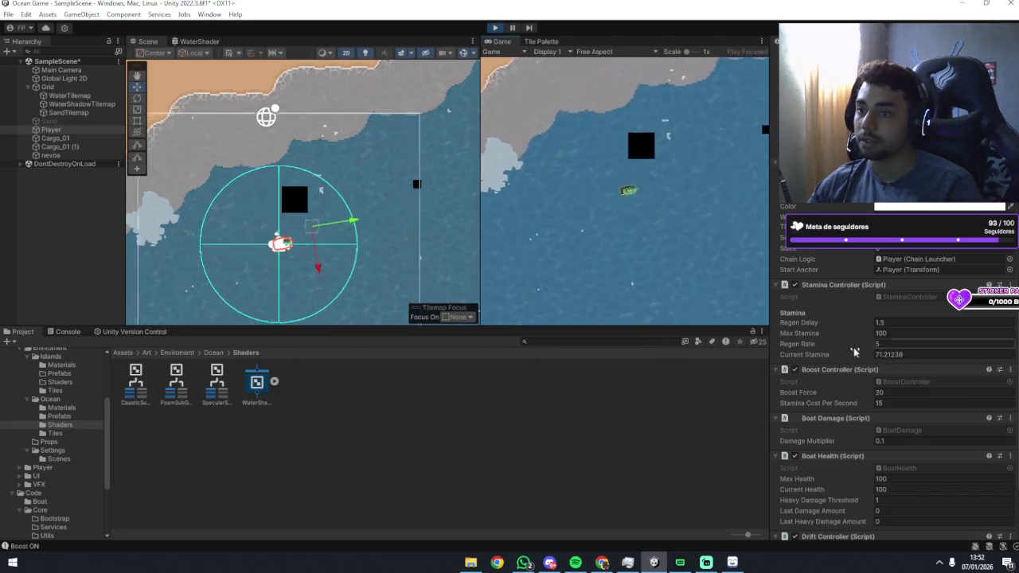
{"action": "key", "text": "d"}
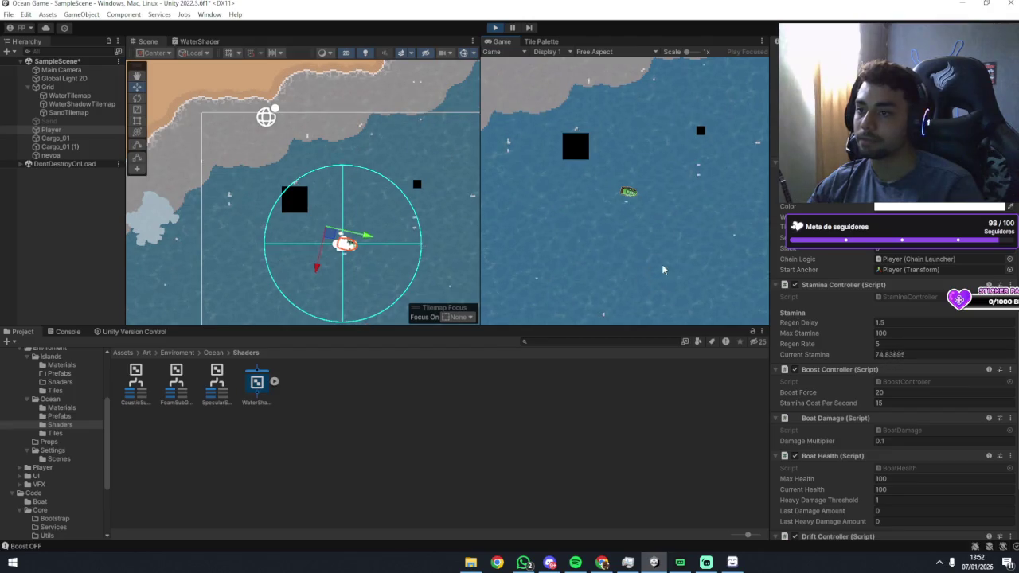
Boost left and up along the shore, scraping the coast until Current Health falls to about 97.9.
{"action": "scroll", "coordinate": [863, 350], "scroll_direction": "down", "scroll_amount": 3}
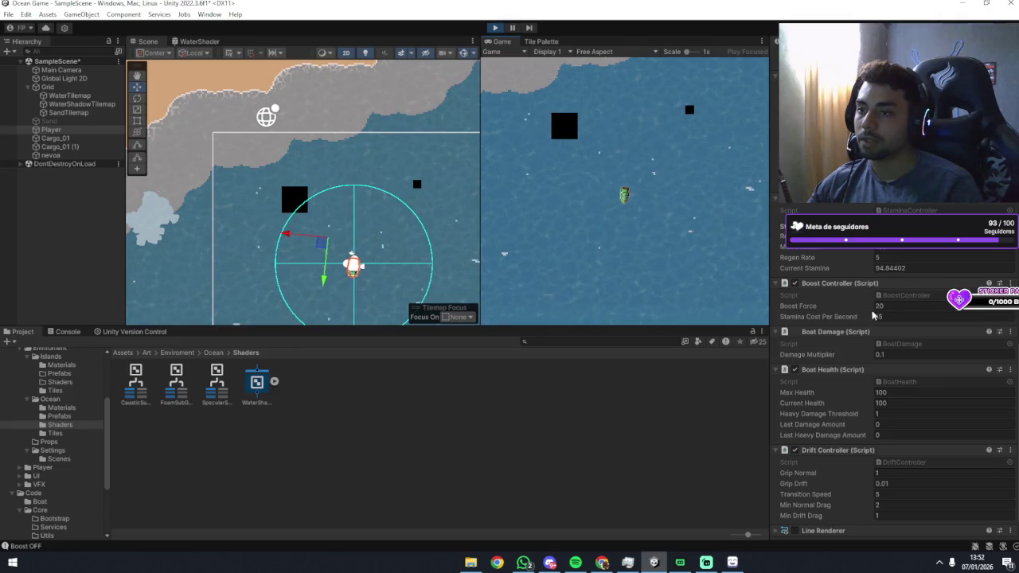
{"action": "key", "text": "shift"}
{"action": "key", "text": "a"}
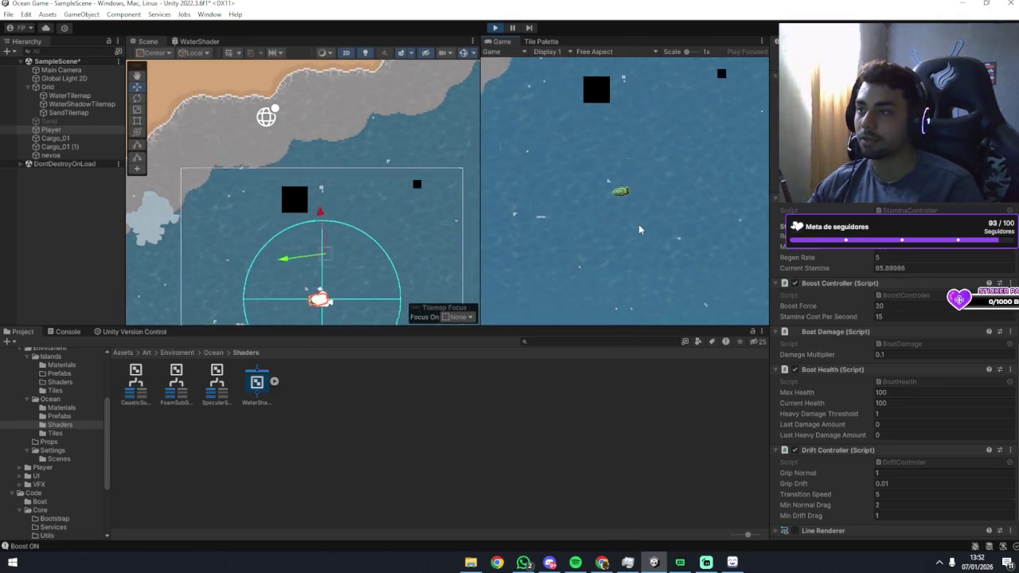
{"action": "key", "text": "w"}
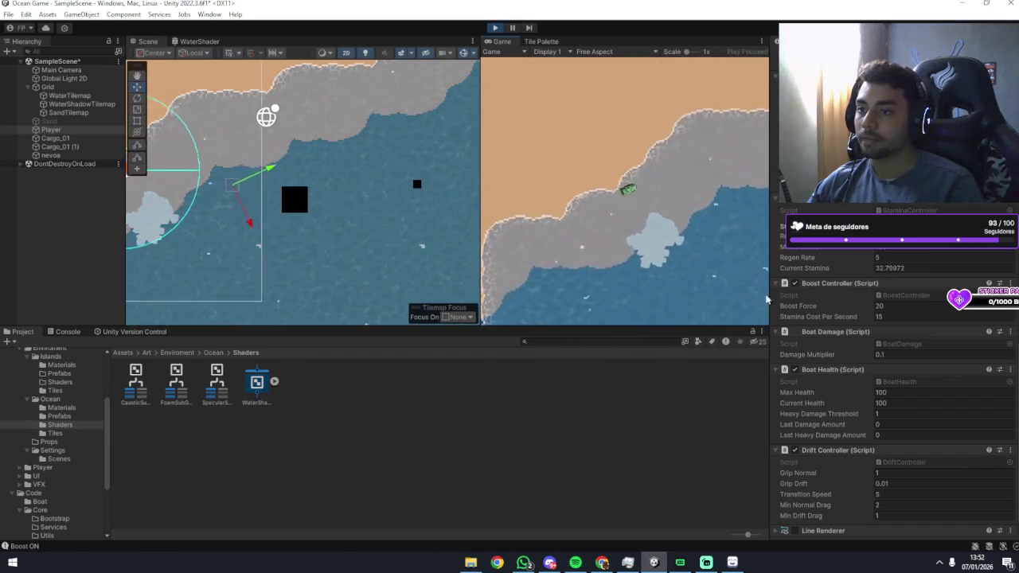
{"action": "key", "text": "d"}
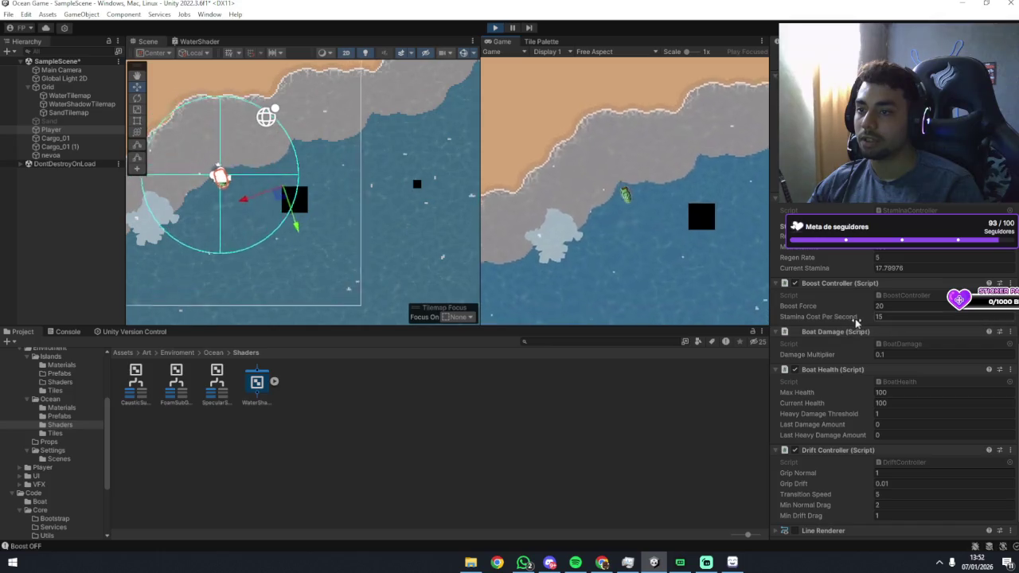
{"action": "scroll", "coordinate": [844, 347], "scroll_direction": "down", "scroll_amount": 1}
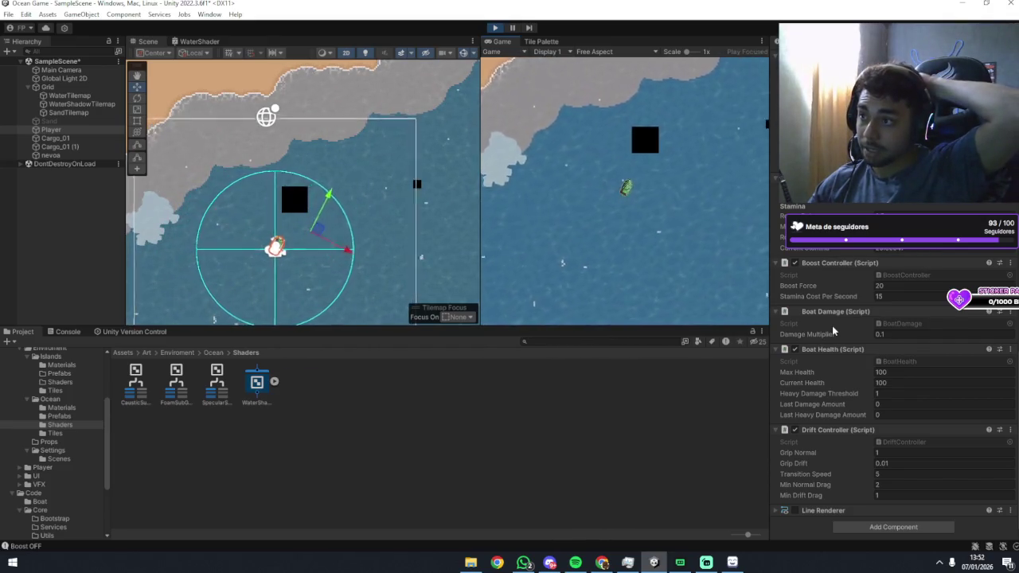
{"action": "key", "text": "shift"}
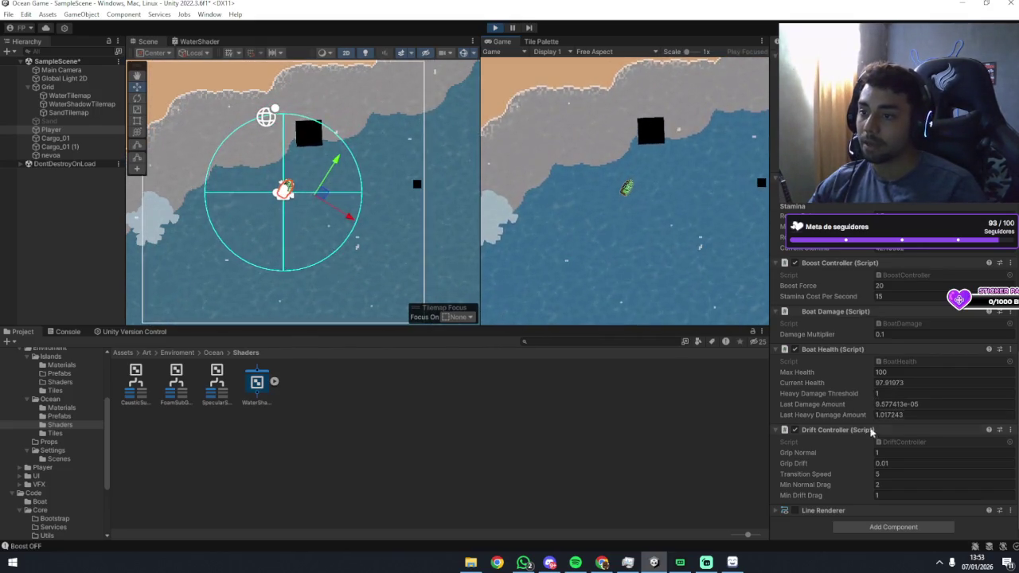
Select Cargo_01, ram it twice with the boat, then reselect Player to see health drop to 96.13.
{"action": "left_click", "coordinate": [67, 138]}
{"action": "scroll", "coordinate": [852, 379], "scroll_direction": "down", "scroll_amount": 1}
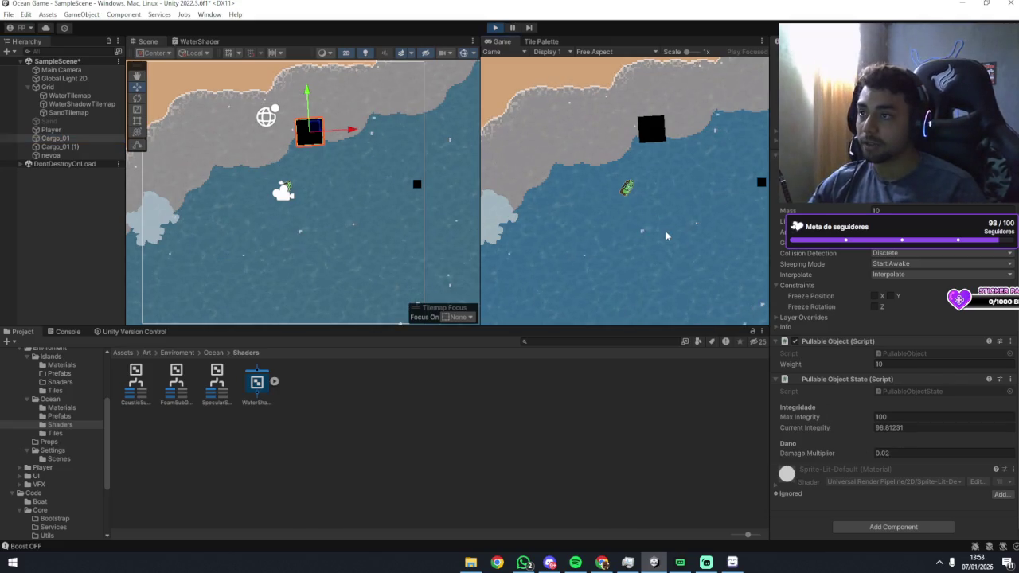
{"action": "key", "text": "w"}
{"action": "key", "text": "s"}
{"action": "key", "text": "w"}
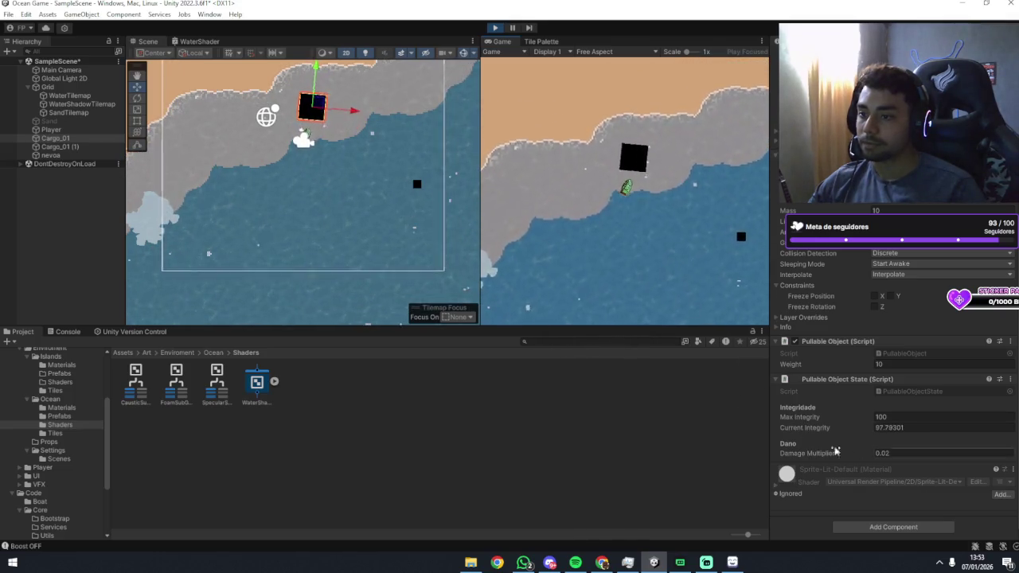
{"action": "left_click", "coordinate": [63, 129]}
{"action": "scroll", "coordinate": [868, 406], "scroll_direction": "down", "scroll_amount": 10}
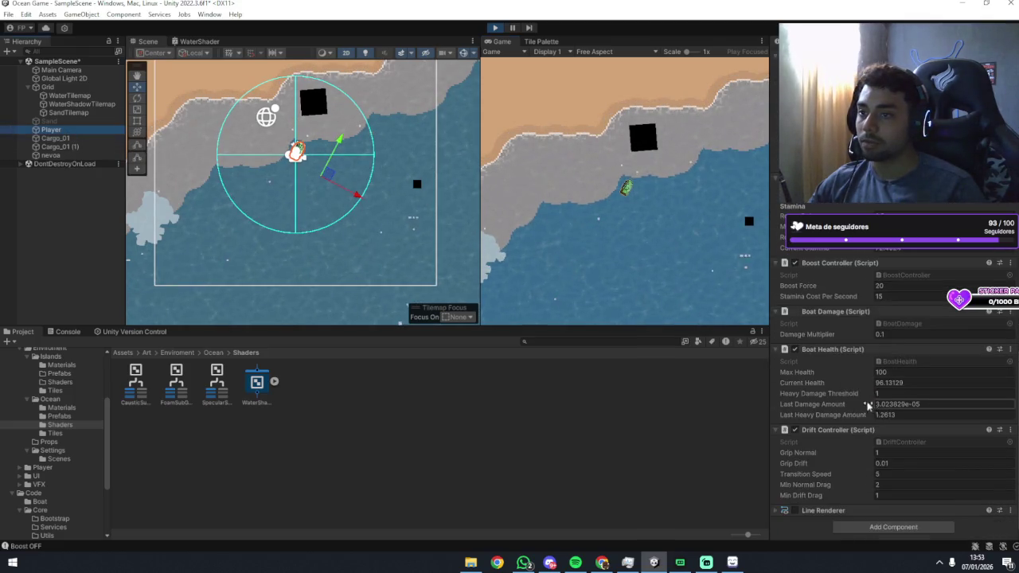
Turn the boat right with a Space boost, then spin it around counter-clockwise.
{"action": "key", "text": "d"}
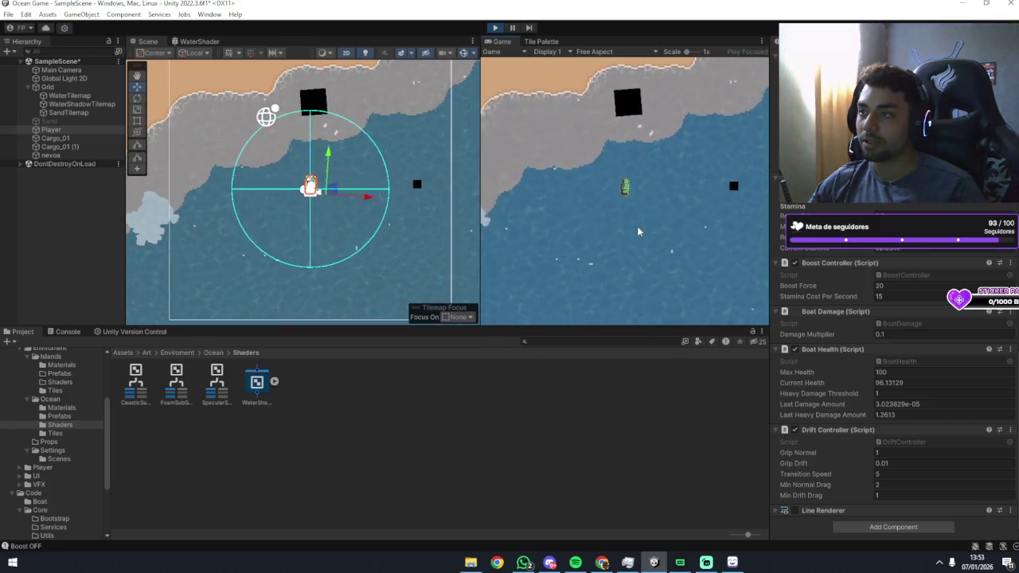
{"action": "key", "text": "d"}
{"action": "key", "text": "space"}
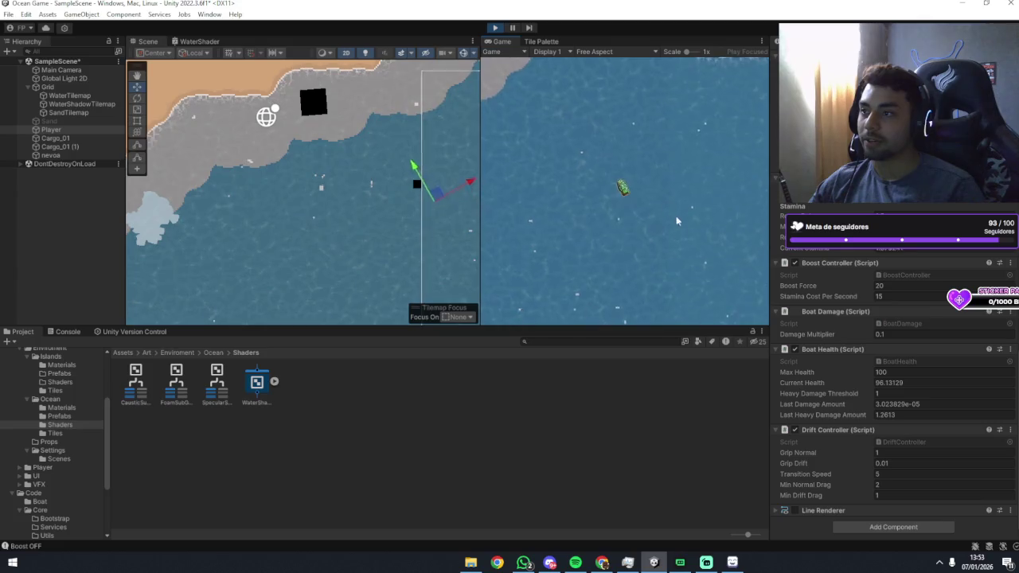
{"action": "key", "text": "a"}
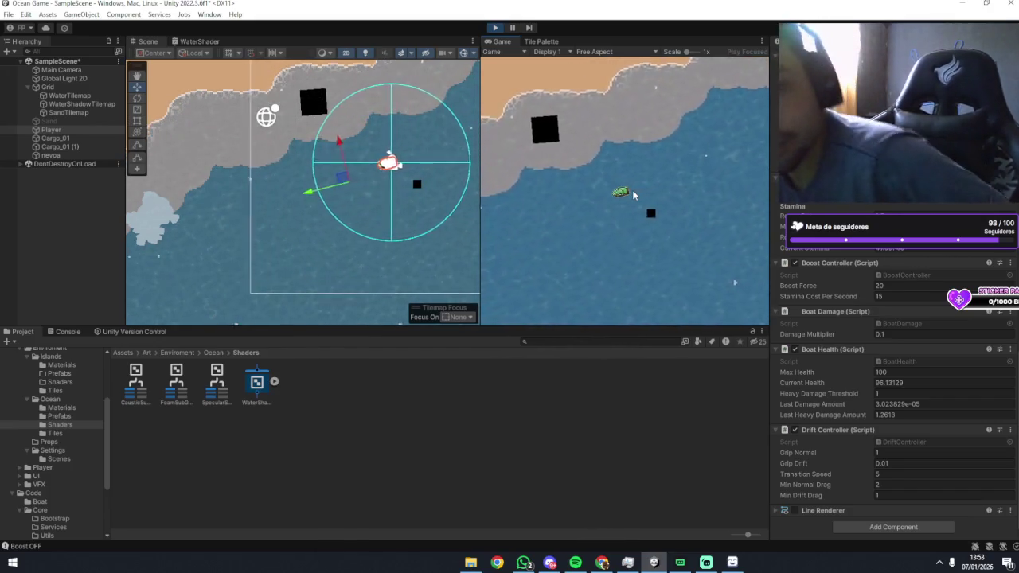
{"action": "key", "text": "a"}
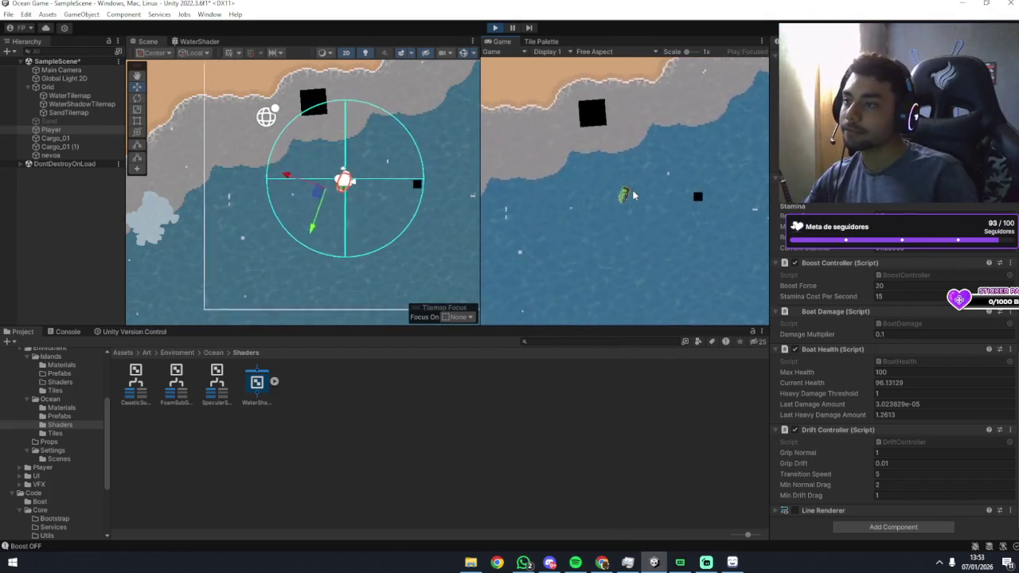
{"action": "key", "text": "a"}
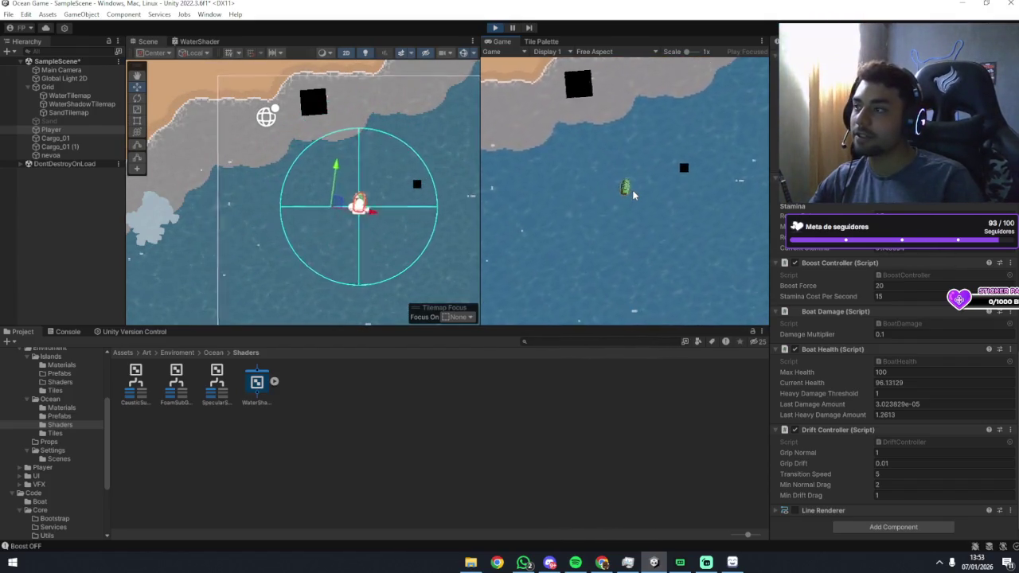
{"action": "key", "text": "a"}
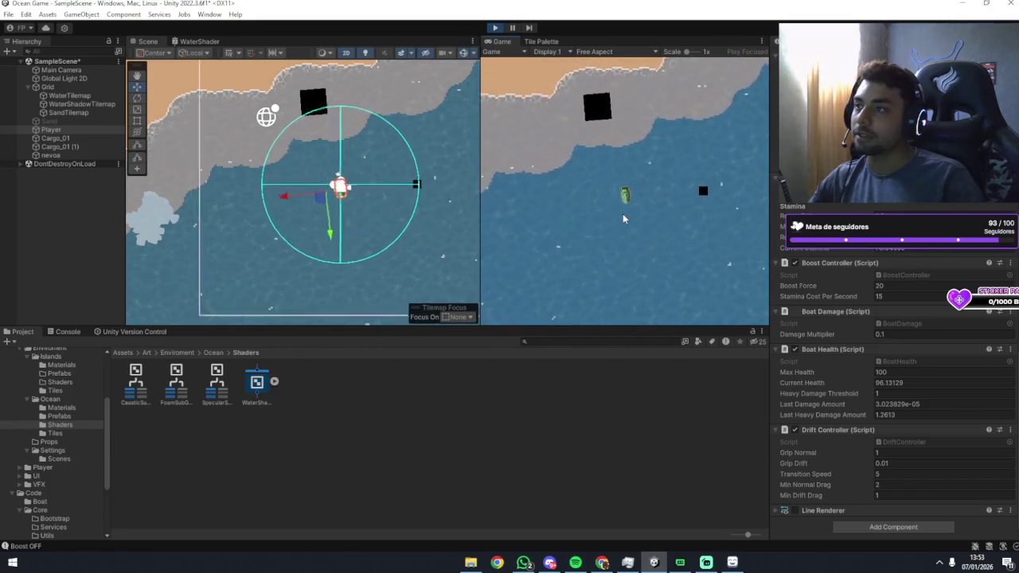
{"action": "key", "text": "a"}
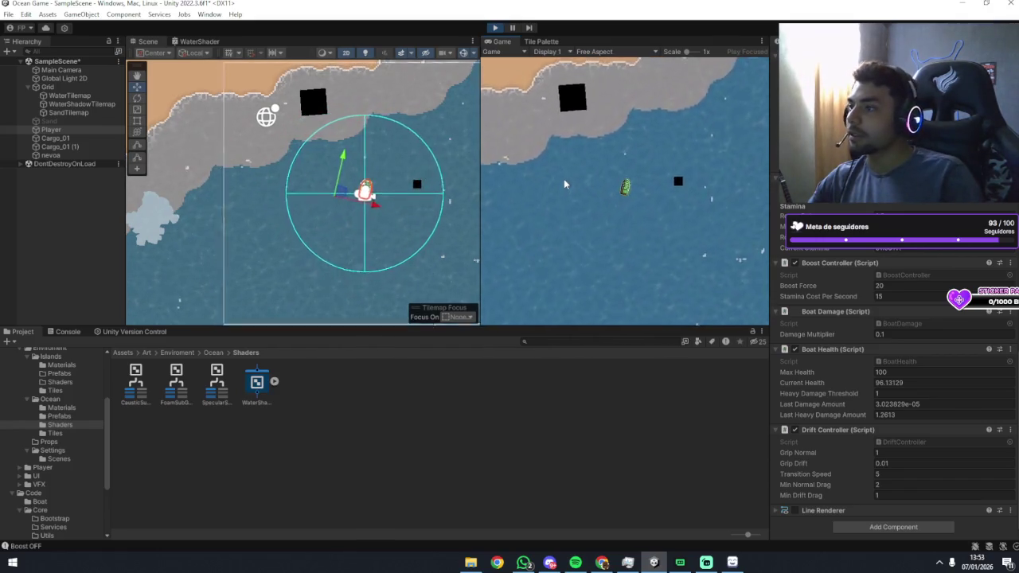
Drive forward and alternate clockwise and counter-clockwise turns to test the boat's drift.
{"action": "key", "text": "d"}
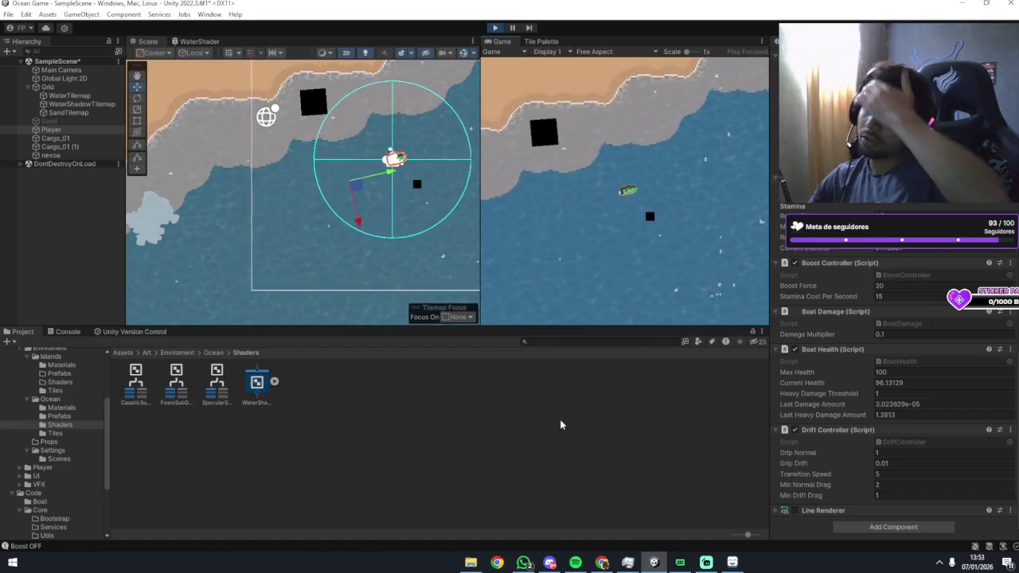
{"action": "key", "text": "w"}
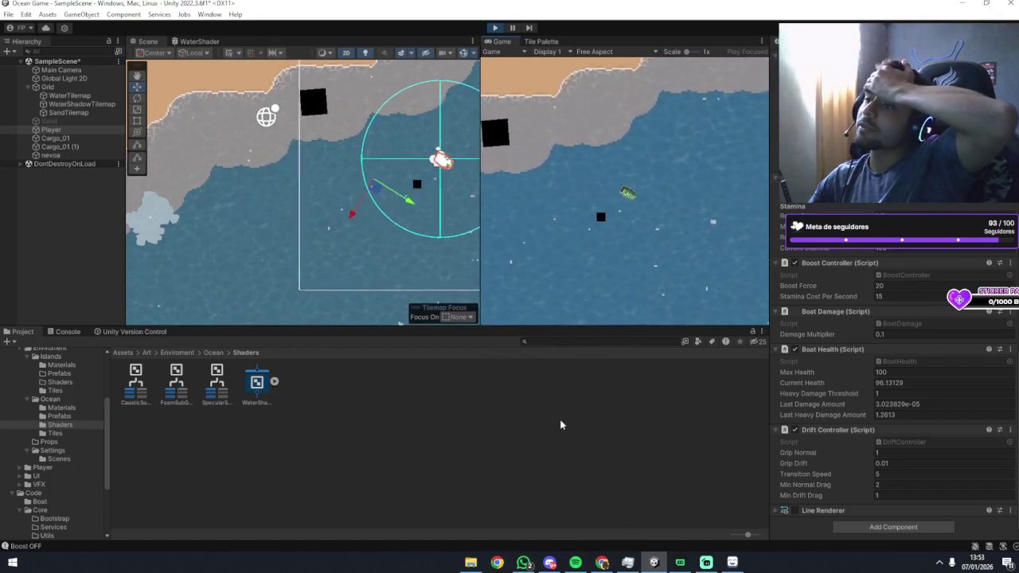
{"action": "key", "text": "d"}
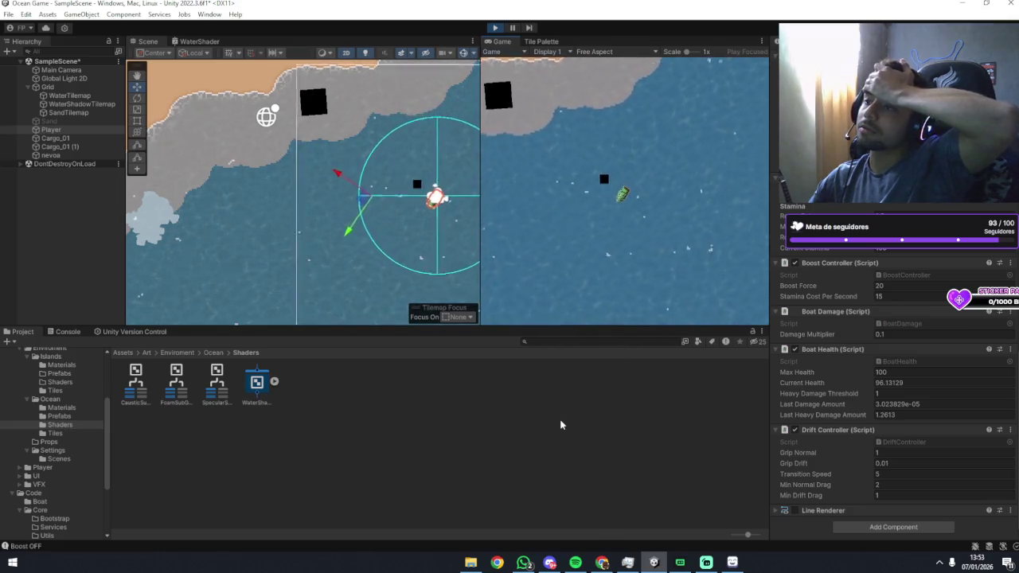
{"action": "key", "text": "d"}
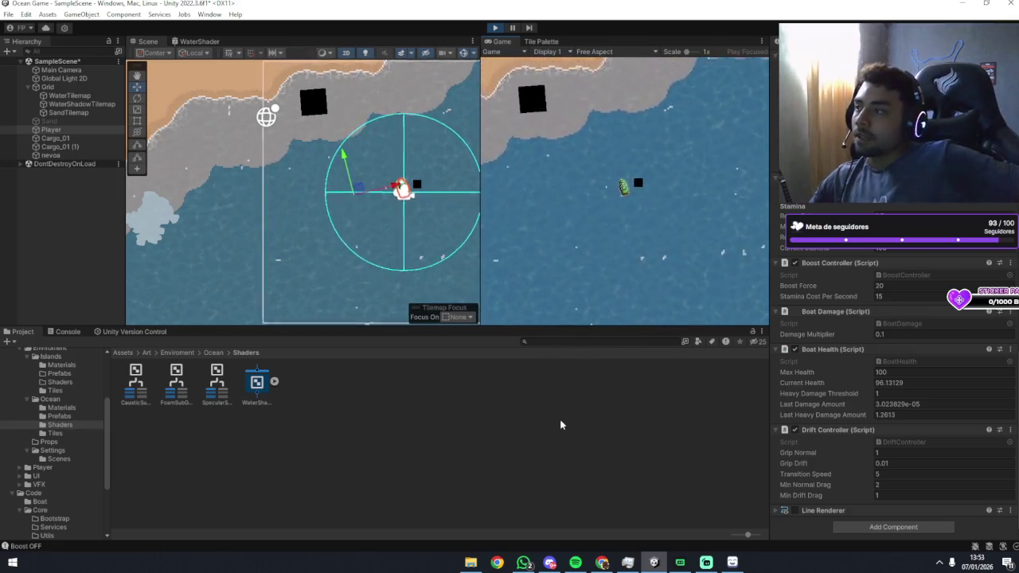
{"action": "key", "text": "a"}
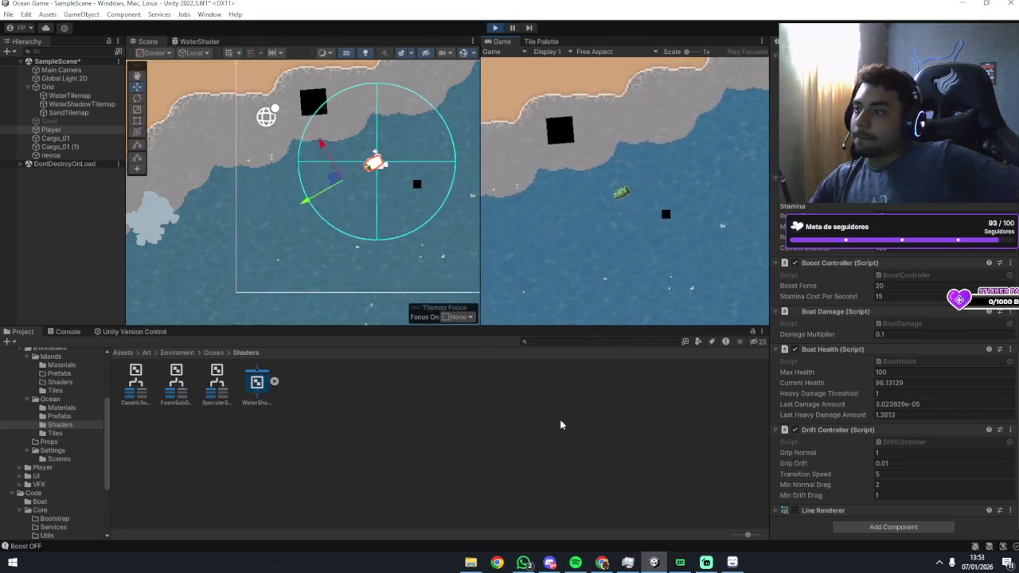
{"action": "key", "text": "d"}
{"action": "key", "text": "d"}
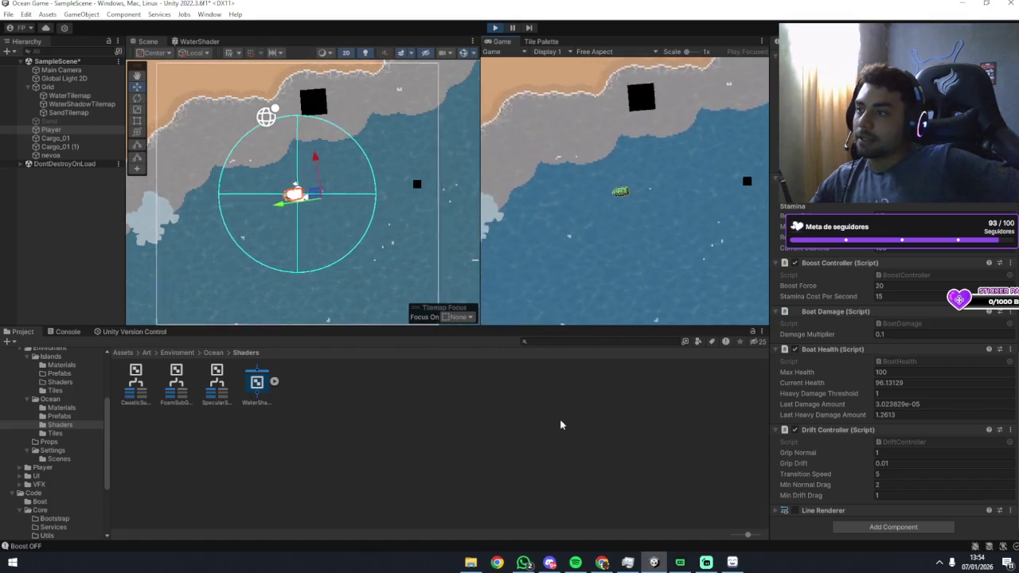
{"action": "key", "text": "d"}
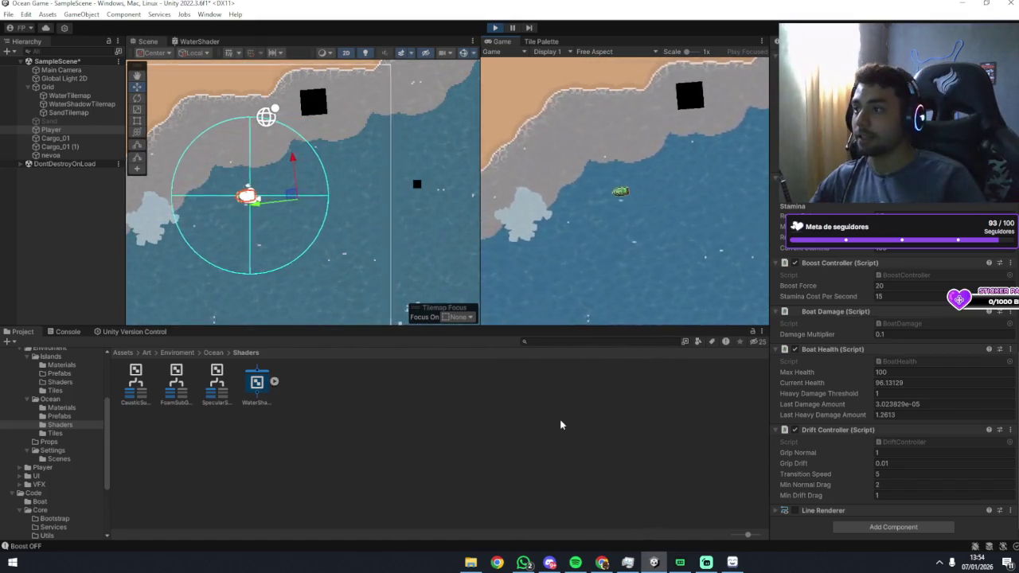
Bring the island into view and boost the boat down the coast.
{"action": "scroll", "coordinate": [238, 247], "scroll_direction": "up", "scroll_amount": 3}
{"action": "left_click_drag", "start_coordinate": [235, 237], "coordinate": [311, 200]}
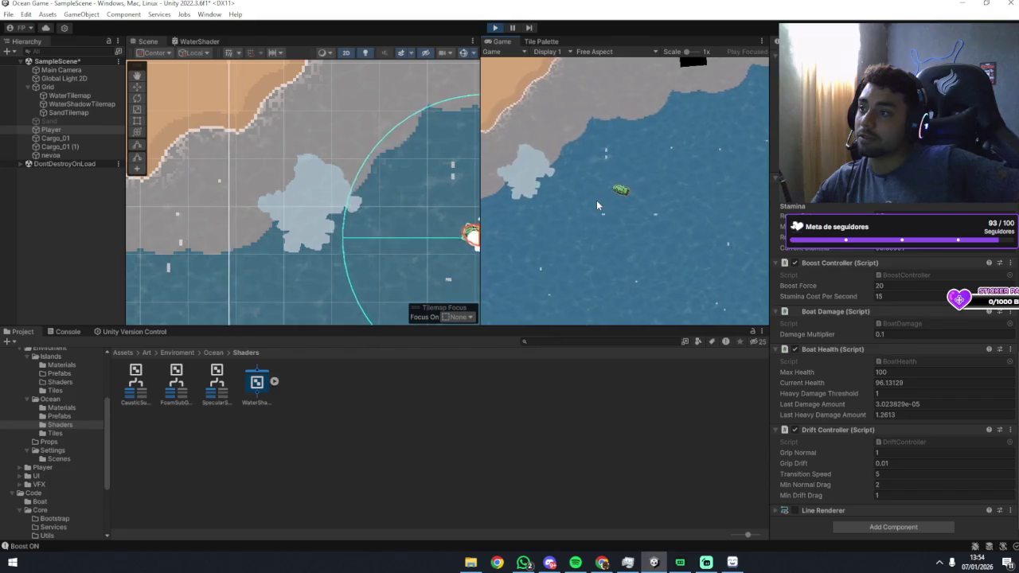
{"action": "key", "text": "shift"}
{"action": "key", "text": "d"}
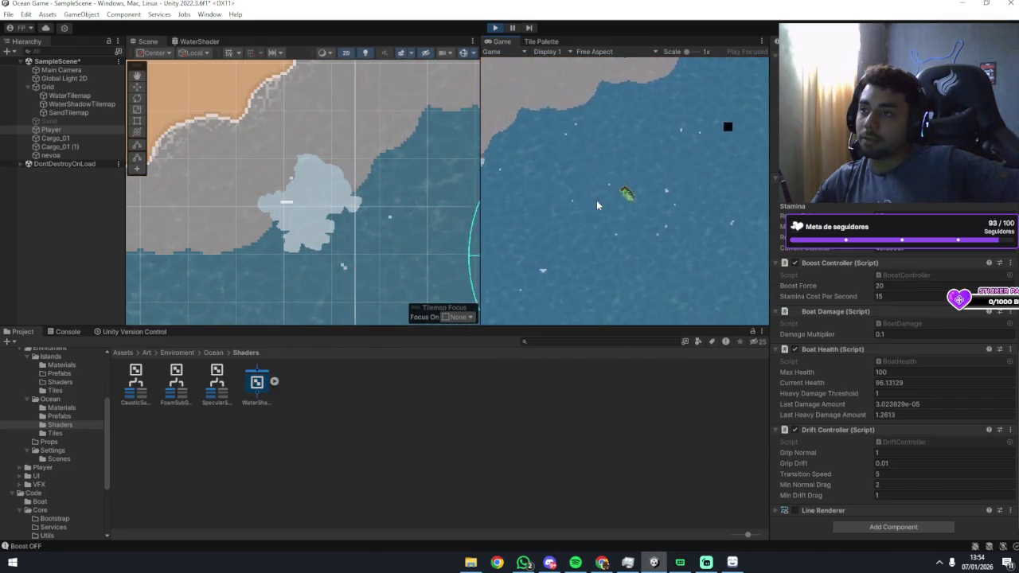
{"action": "key", "text": "shift"}
Weave the boat between horizontal and diagonal headings, ending pointed straight up.
{"action": "key", "text": "a"}
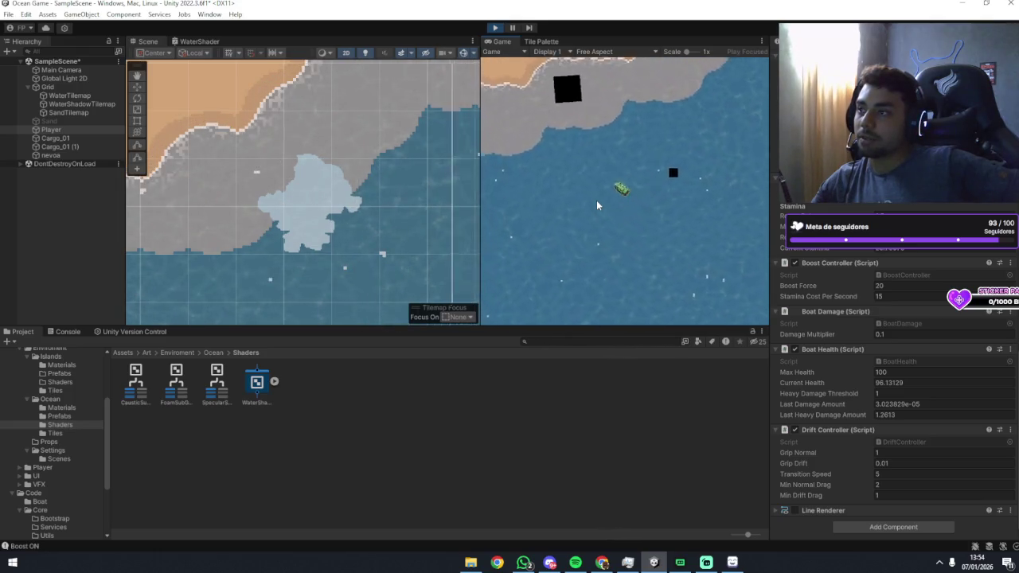
{"action": "key", "text": "a"}
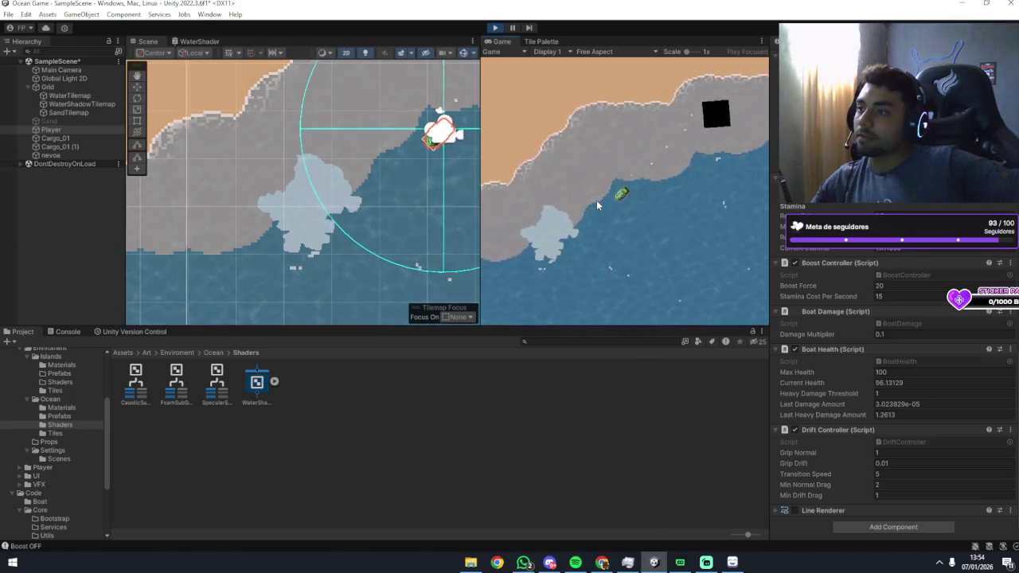
{"action": "key", "text": "d"}
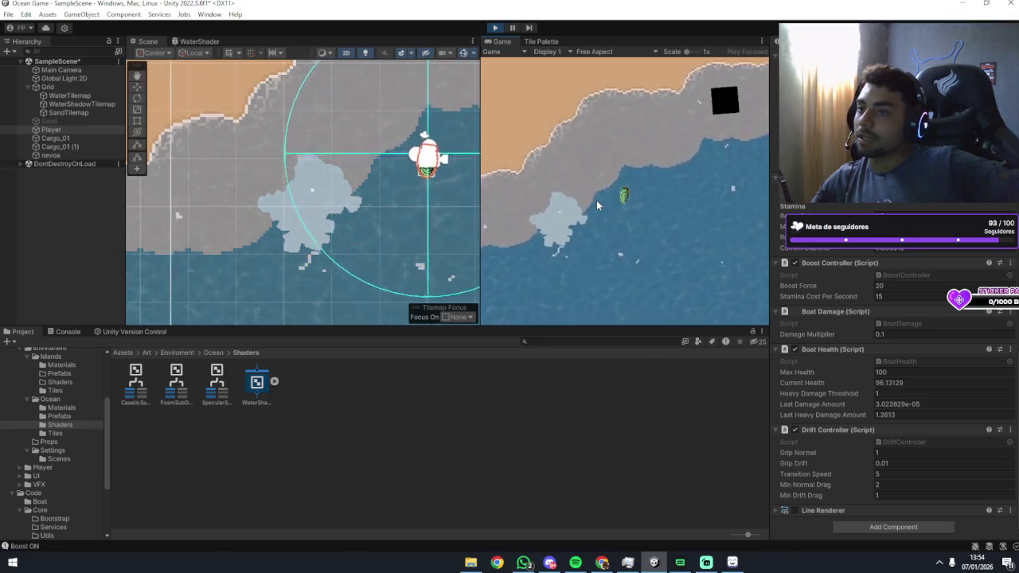
{"action": "key", "text": "a"}
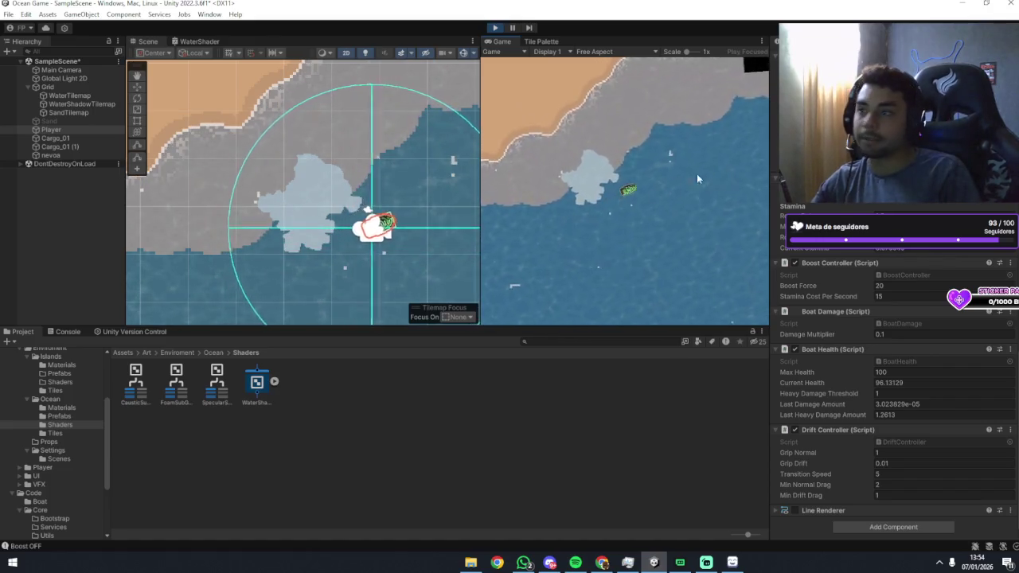
{"action": "key", "text": "a"}
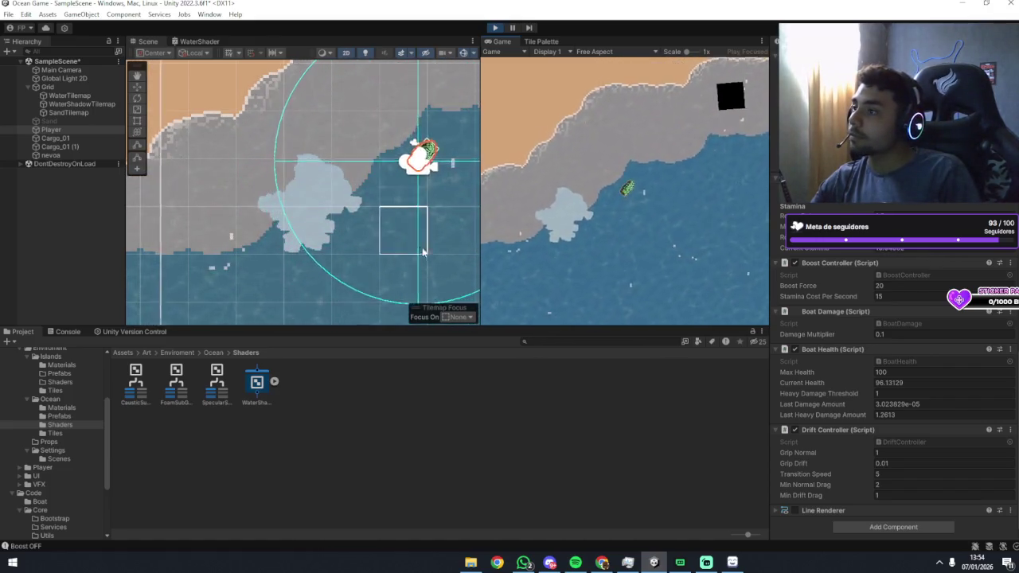
{"action": "key", "text": "a"}
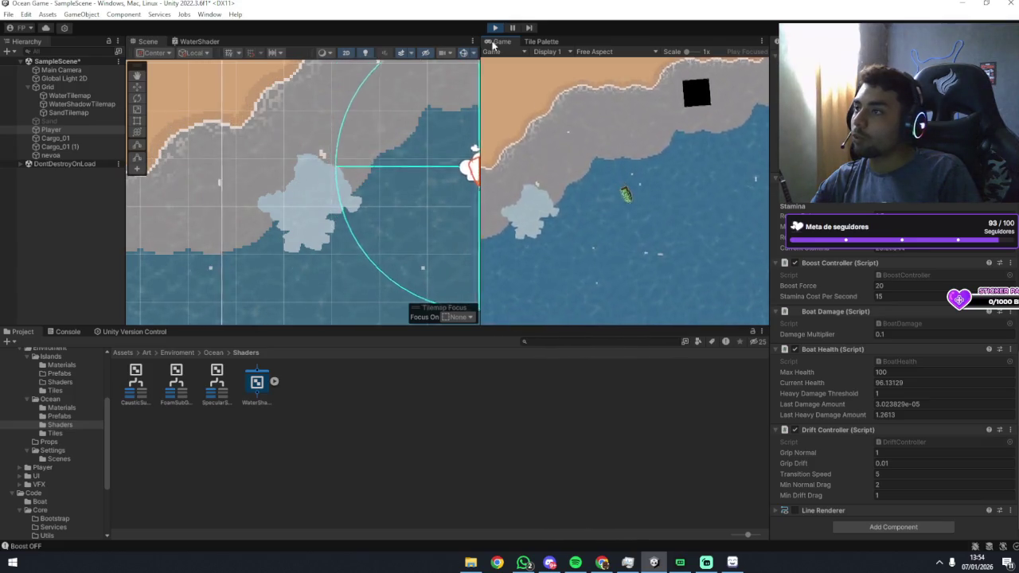
{"action": "key", "text": "d"}
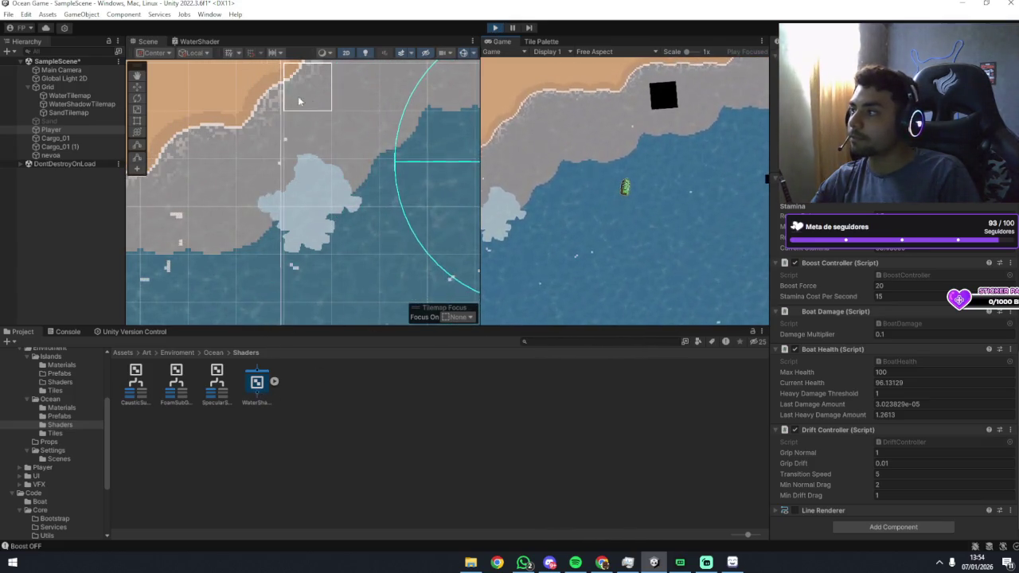
Close the WaterShader graph tab and stop the playtest with Ctrl+P.
{"action": "left_click", "coordinate": [199, 42]}
{"action": "middle_click", "coordinate": [201, 42]}
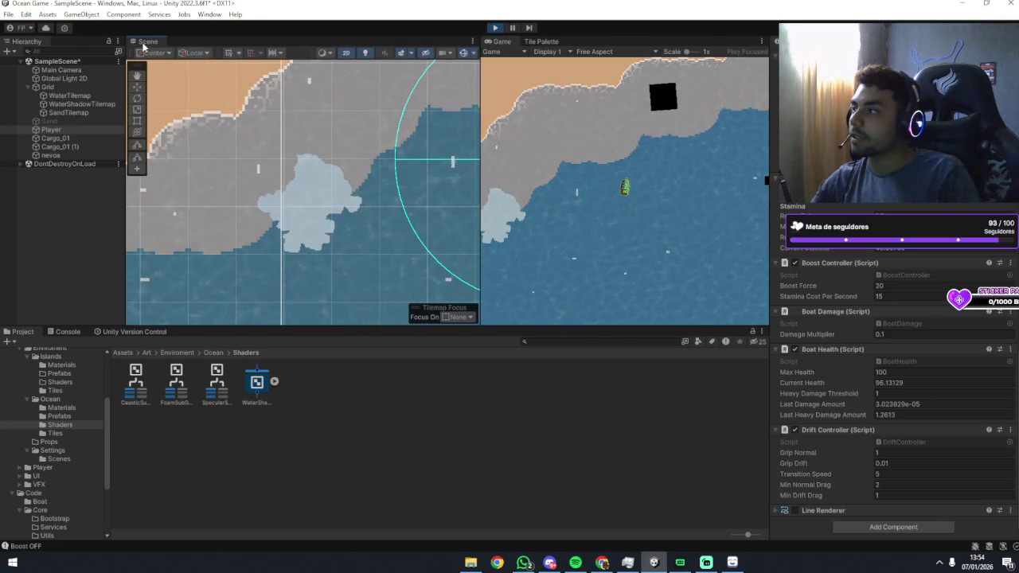
{"action": "key", "text": "ctrl+p"}
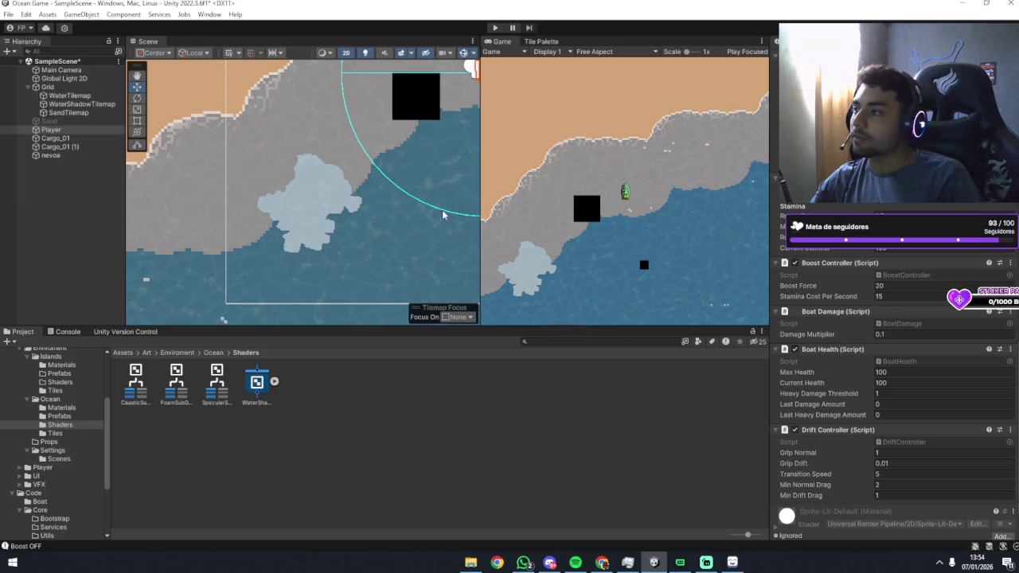
Deselect Player and save SampleScene with Ctrl+S.
{"action": "scroll", "coordinate": [384, 213], "scroll_direction": "down", "scroll_amount": 5}
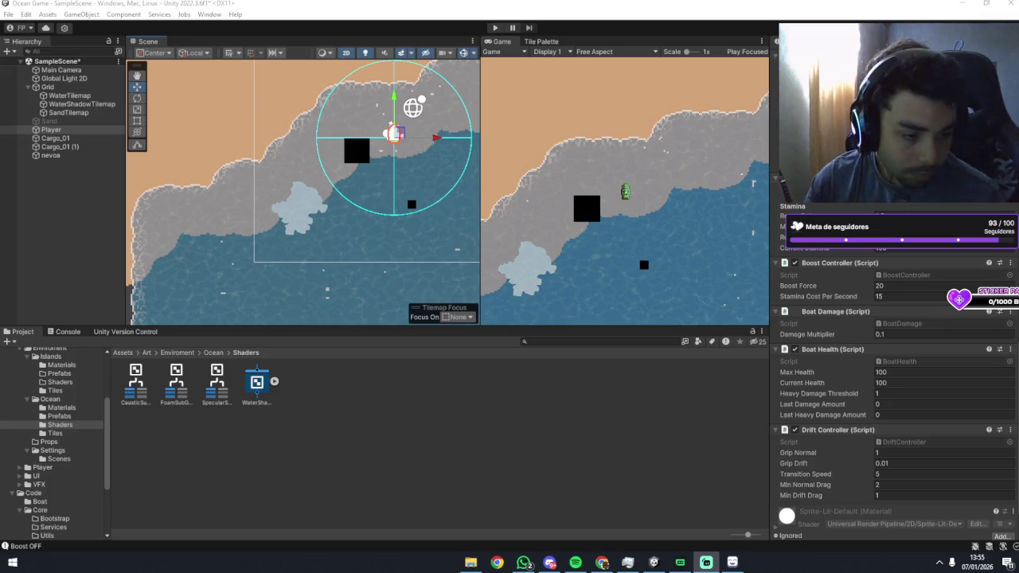
{"action": "left_click", "coordinate": [392, 445]}
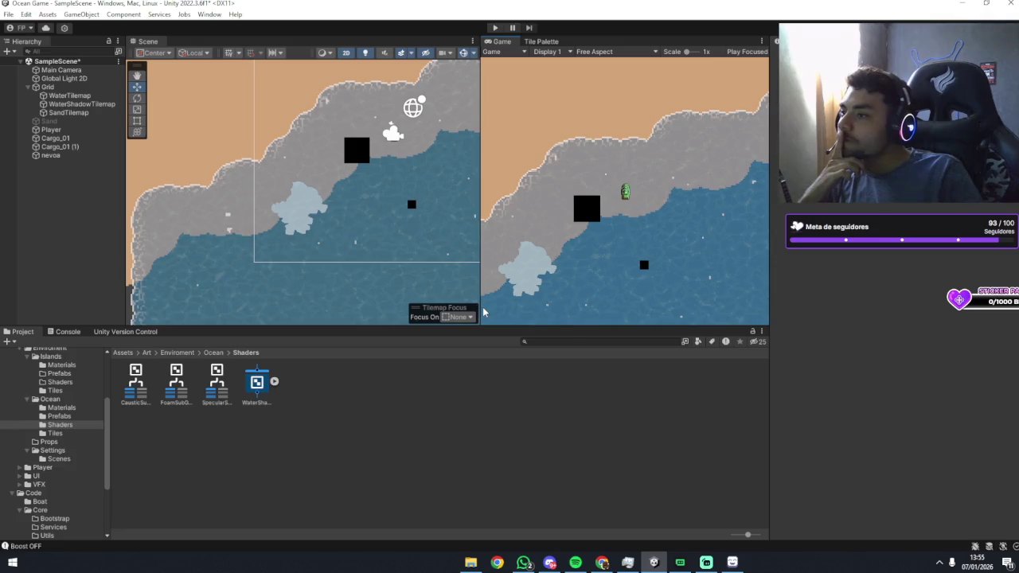
{"action": "key", "text": "ctrl+s"}
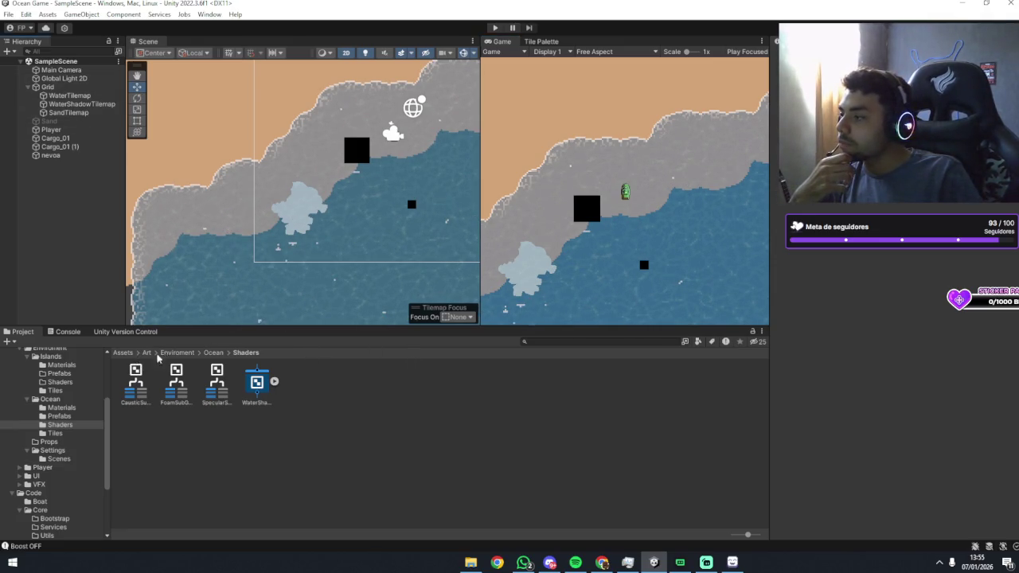
Go up from Ocean to the Assets/Art/Enviroment folder in the Project window.
{"action": "left_click", "coordinate": [214, 353]}
{"action": "left_click", "coordinate": [177, 355]}
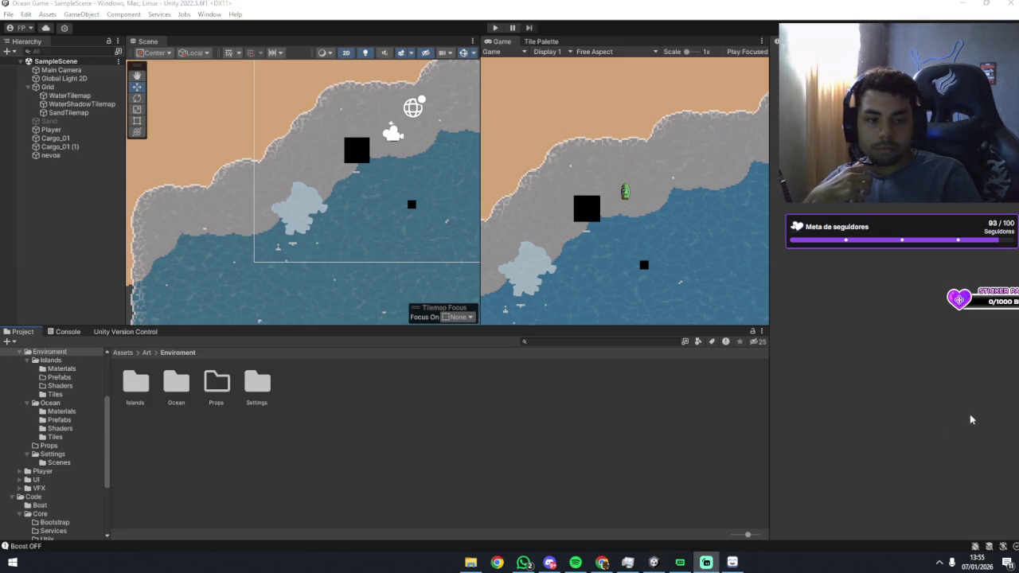
{"action": "left_click", "coordinate": [631, 285]}
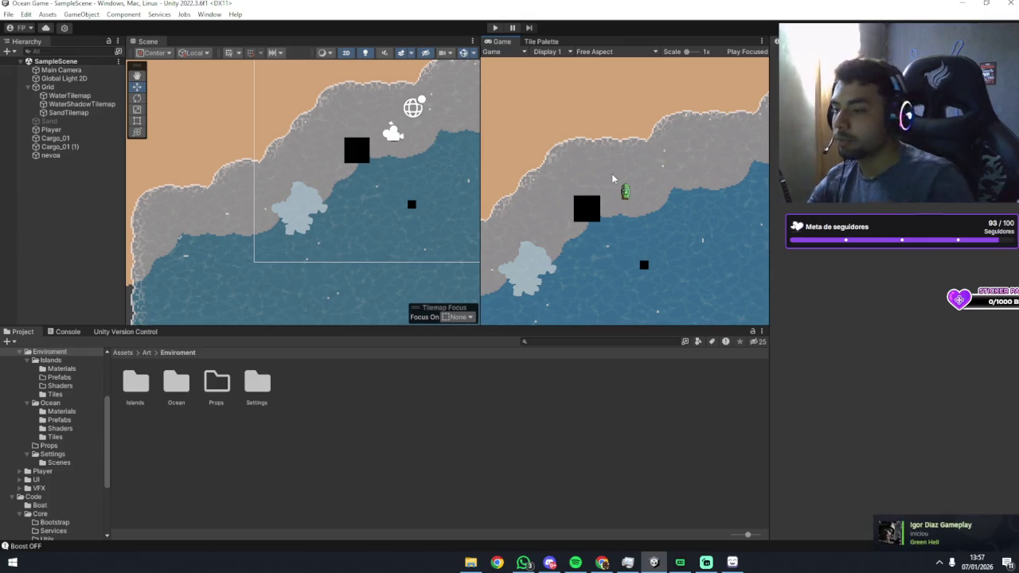
Switch to the File Explorer window showing Ocean > assets with the nevoa and boat sprites.
{"action": "left_click", "coordinate": [471, 563]}
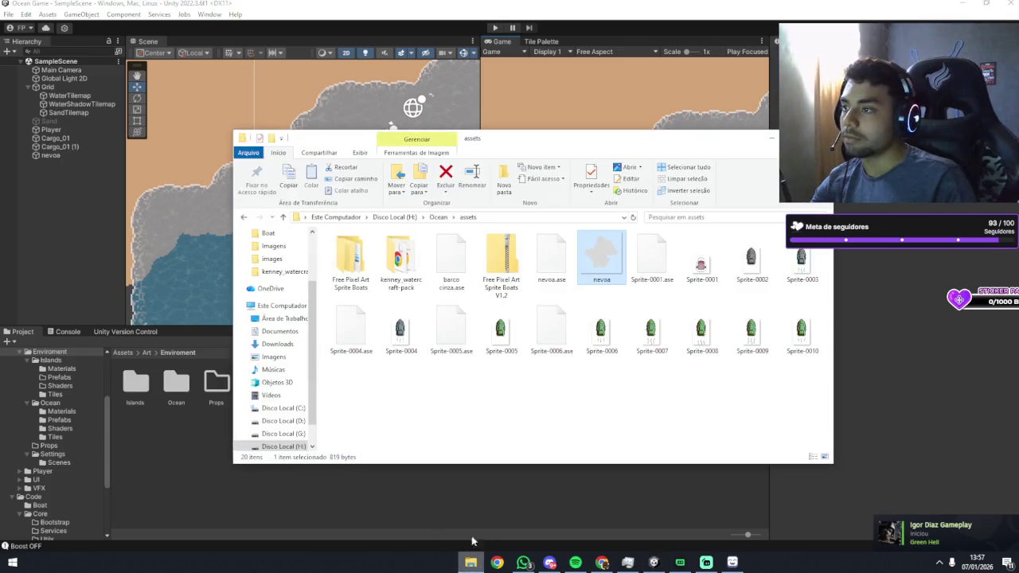
Browse from This PC into Videos > NVIDIA > Desktop, then return to Videos.
{"action": "scroll", "coordinate": [287, 318], "scroll_direction": "up", "scroll_amount": 3}
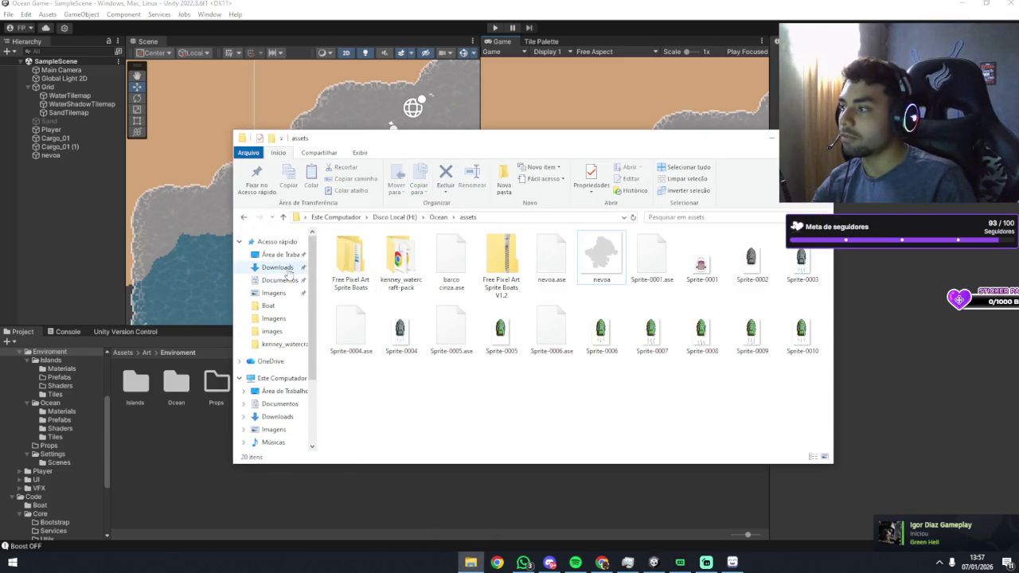
{"action": "scroll", "coordinate": [271, 326], "scroll_direction": "down", "scroll_amount": 1}
{"action": "scroll", "coordinate": [271, 328], "scroll_direction": "down", "scroll_amount": 1}
{"action": "left_click", "coordinate": [280, 319]}
{"action": "double_click", "coordinate": [355, 317]}
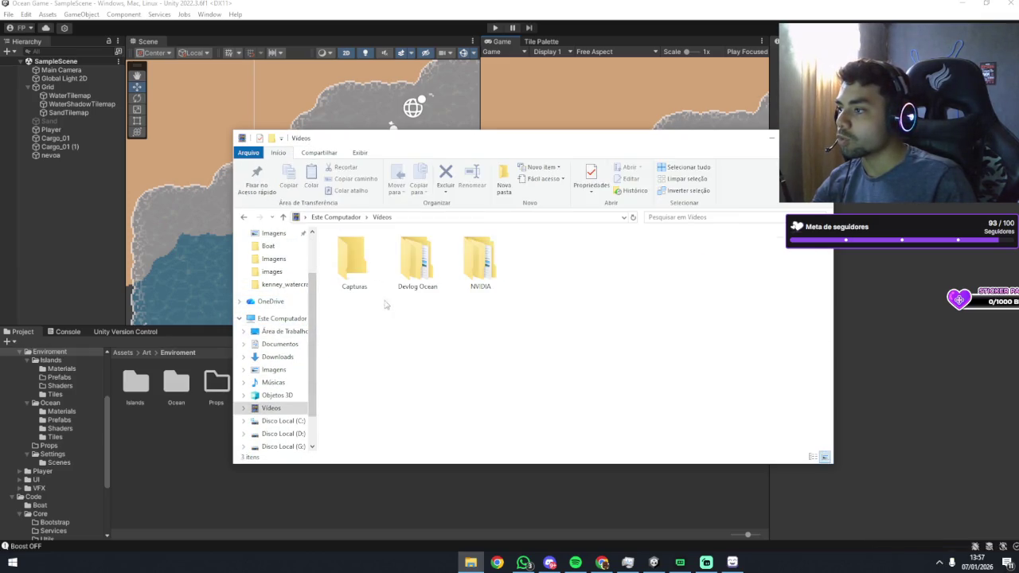
{"action": "double_click", "coordinate": [481, 261]}
{"action": "double_click", "coordinate": [362, 256]}
{"action": "left_click", "coordinate": [414, 217]}
{"action": "left_click", "coordinate": [384, 217]}
Open Devlog Ocean > Desktop and play the recorded boat video.
{"action": "double_click", "coordinate": [416, 261]}
{"action": "double_click", "coordinate": [354, 263]}
{"action": "left_click", "coordinate": [362, 272]}
{"action": "double_click", "coordinate": [362, 273]}
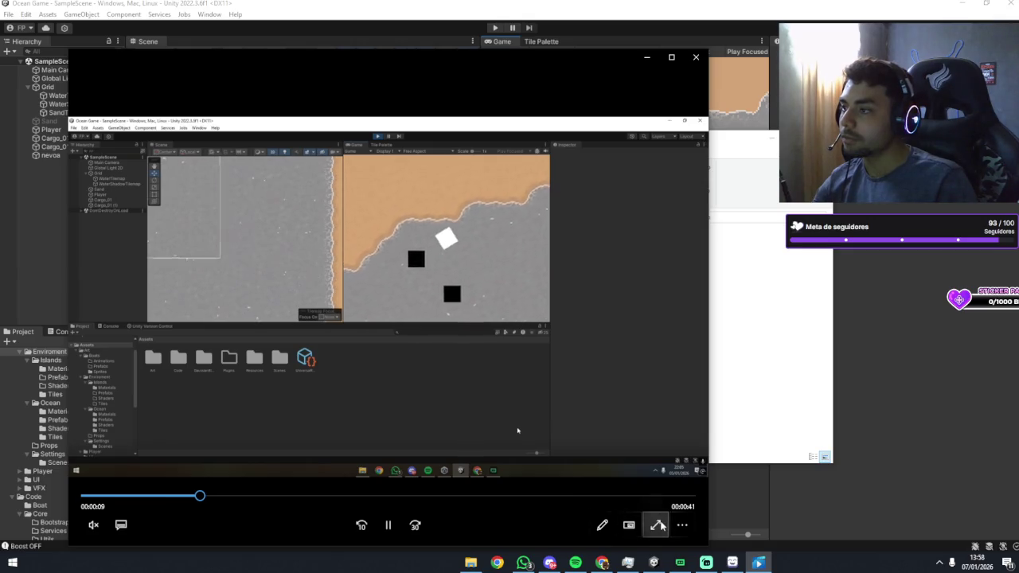
Watch the playtest fullscreen, skip ahead to about 28 seconds, then exit fullscreen and close the player.
{"action": "left_click", "coordinate": [659, 526]}
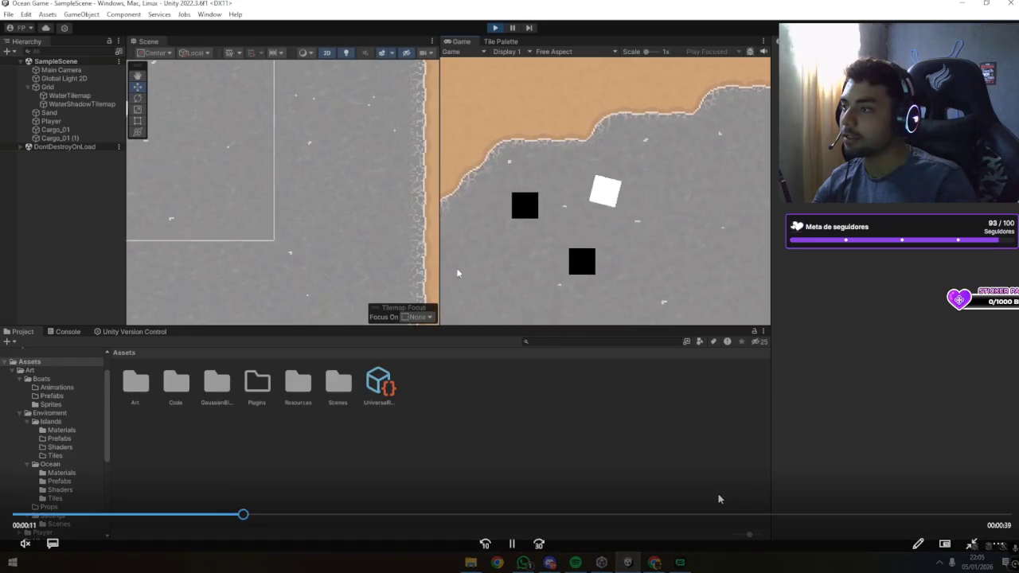
{"action": "left_click", "coordinate": [365, 516]}
{"action": "left_click", "coordinate": [496, 515]}
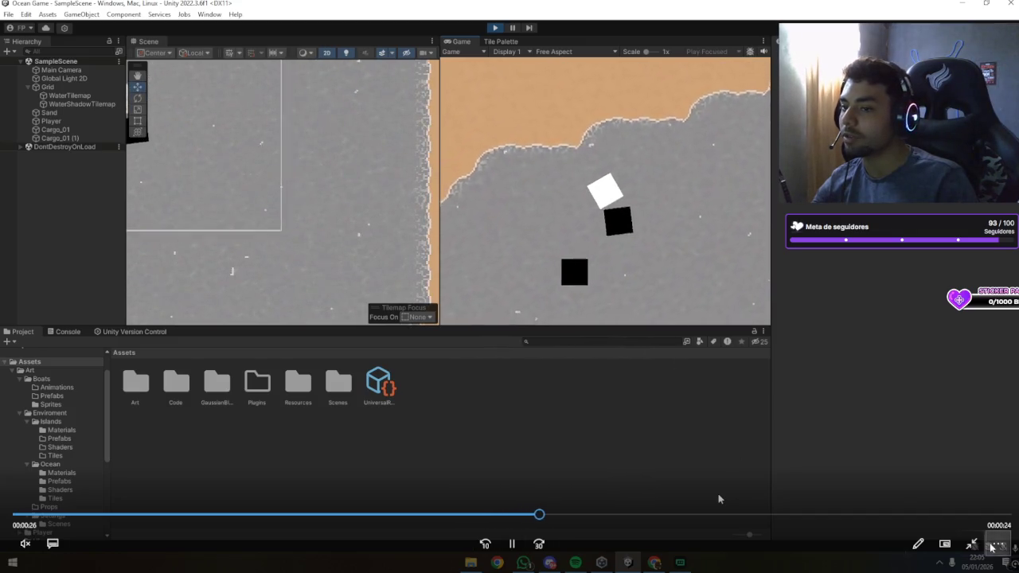
{"action": "key", "text": "Escape"}
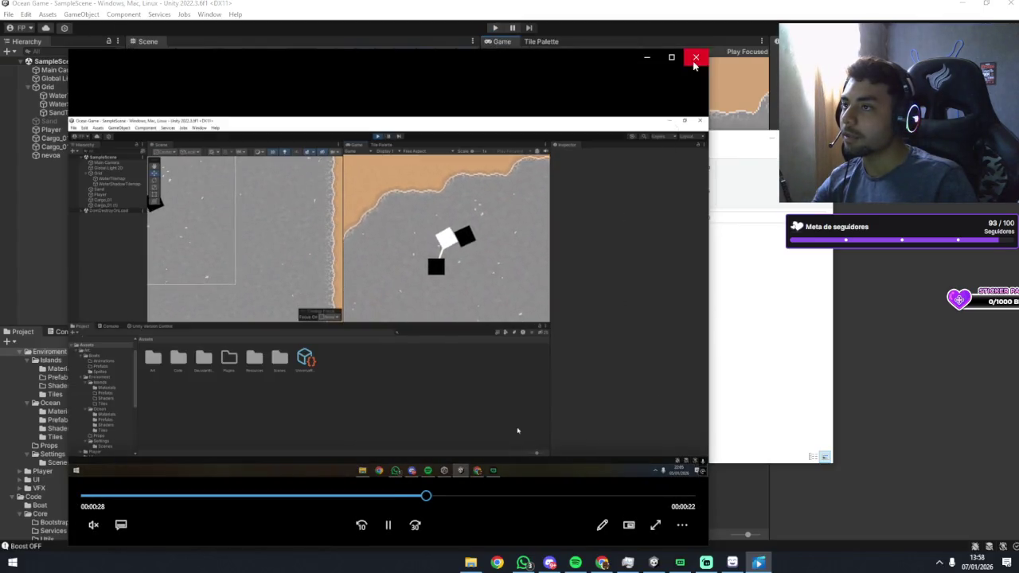
{"action": "left_click", "coordinate": [696, 56]}
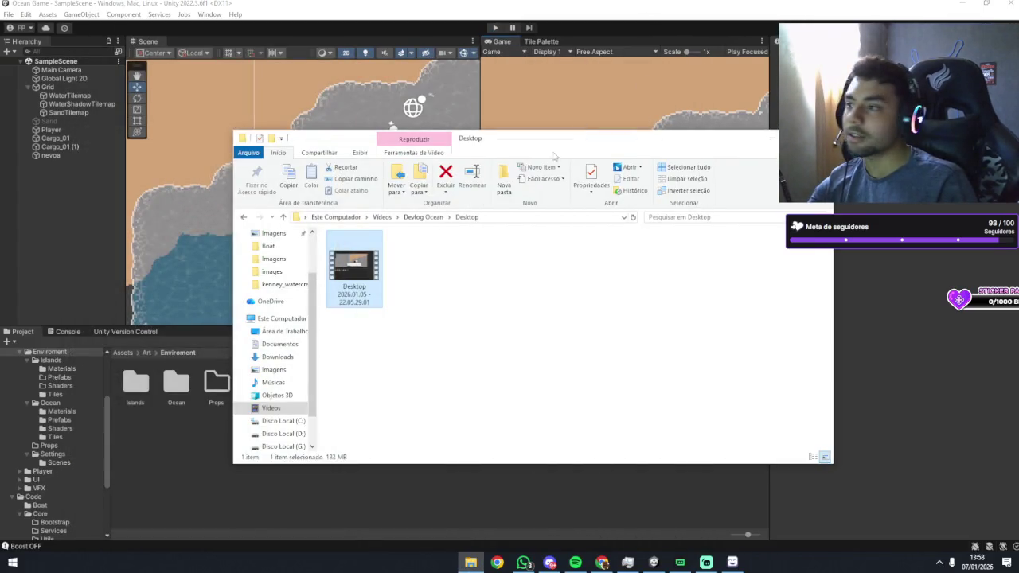
Bring File Explorer back and return from Devlog Ocean to the Videos folder.
{"action": "left_click", "coordinate": [636, 4]}
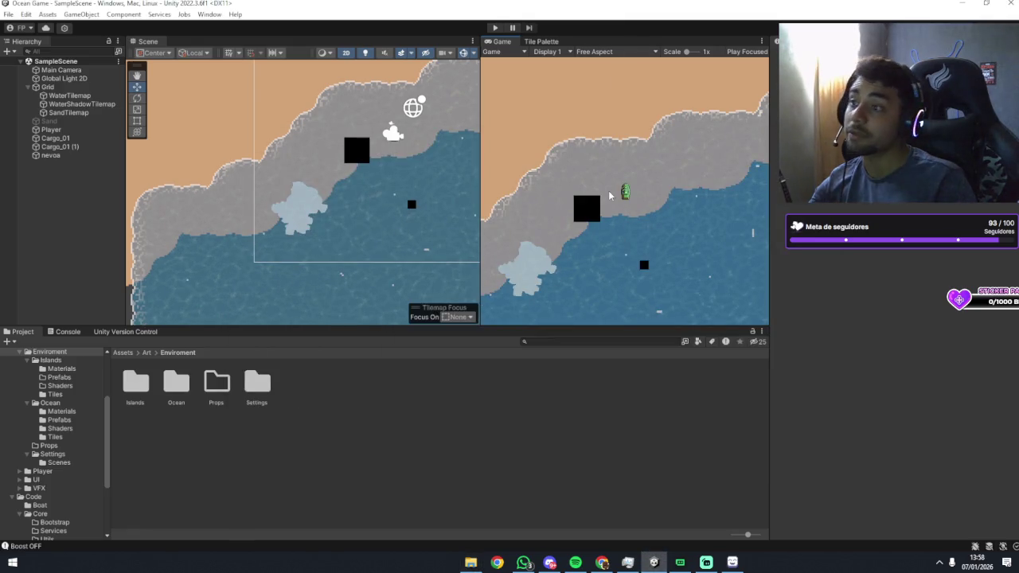
{"action": "left_click", "coordinate": [480, 563]}
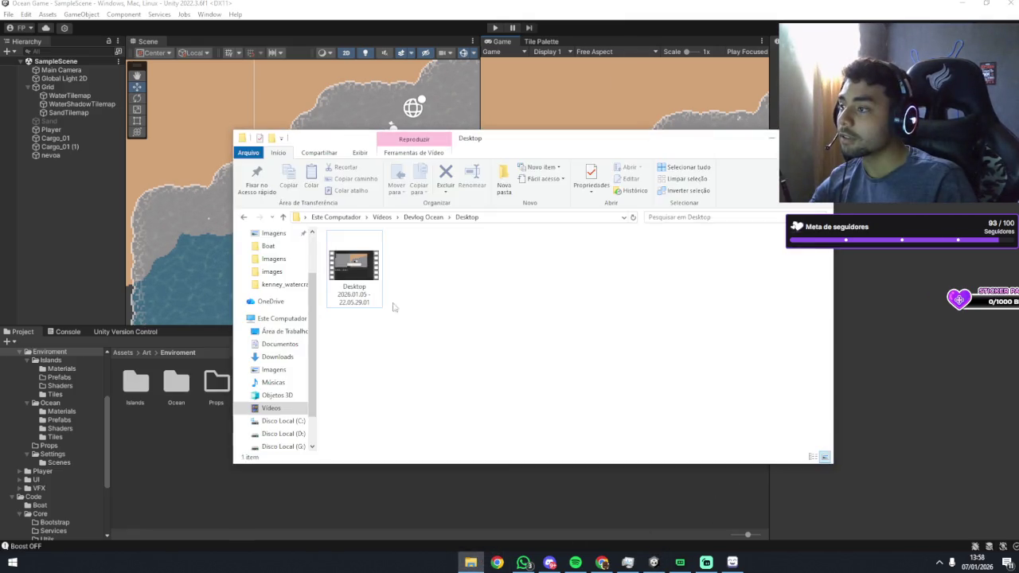
{"action": "left_click", "coordinate": [426, 216]}
{"action": "double_click", "coordinate": [367, 271]}
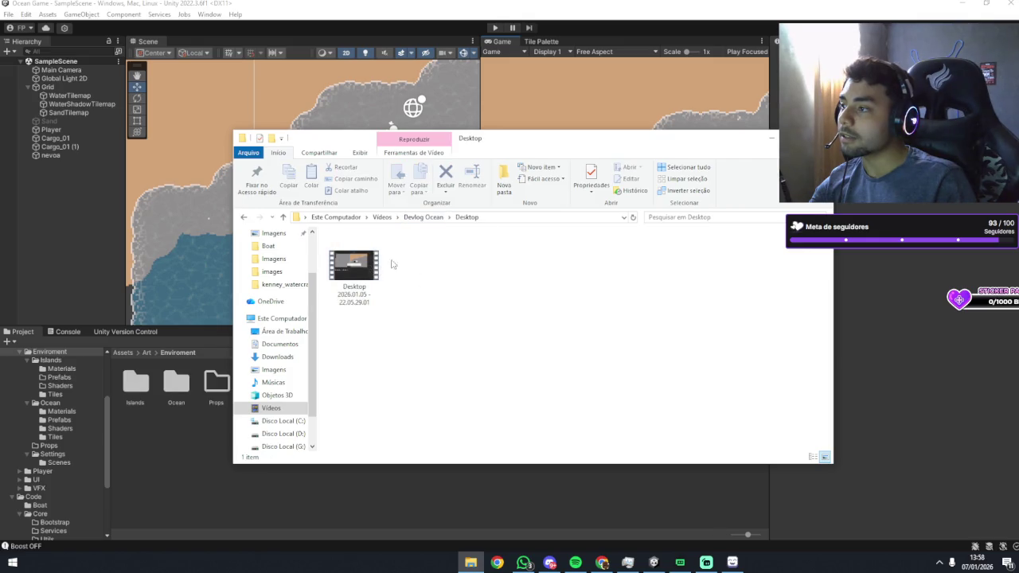
{"action": "left_click", "coordinate": [423, 216]}
{"action": "left_click", "coordinate": [382, 217]}
Open NVIDIA > Desktop and play the Desktop 2026.01.06 - 15.39.22.01 recording.
{"action": "double_click", "coordinate": [481, 273]}
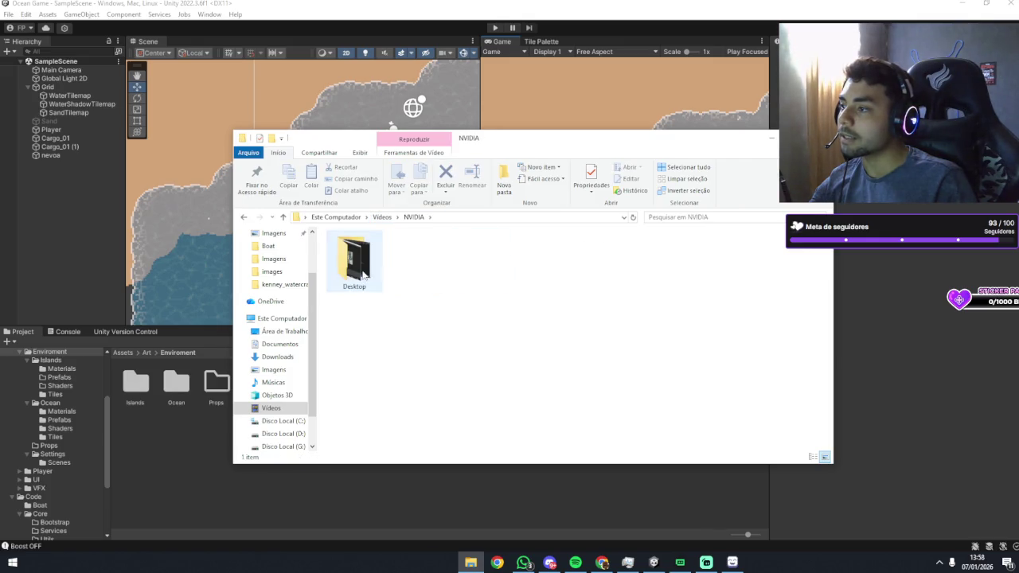
{"action": "double_click", "coordinate": [354, 267]}
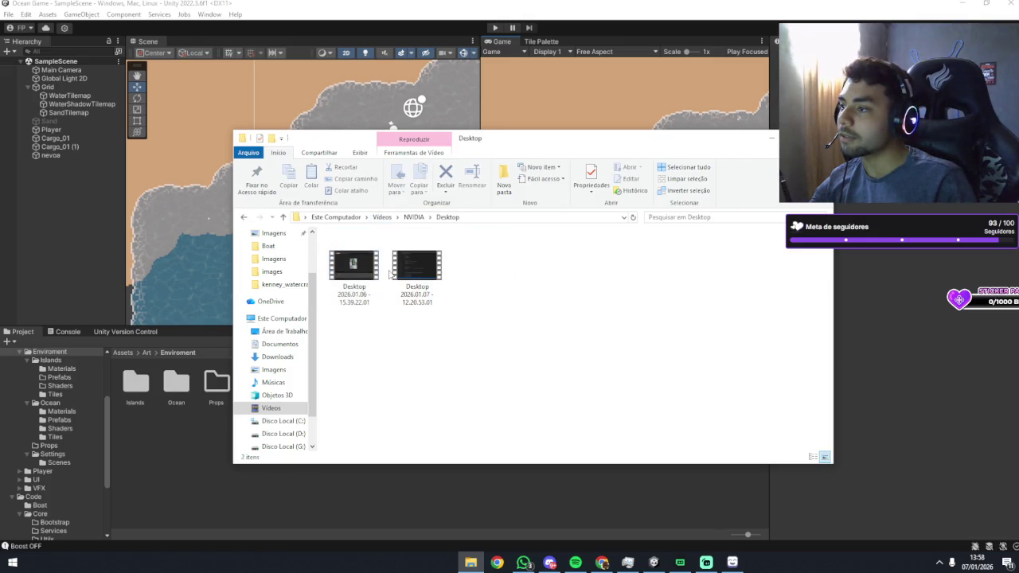
{"action": "left_click", "coordinate": [350, 277]}
{"action": "double_click", "coordinate": [350, 277]}
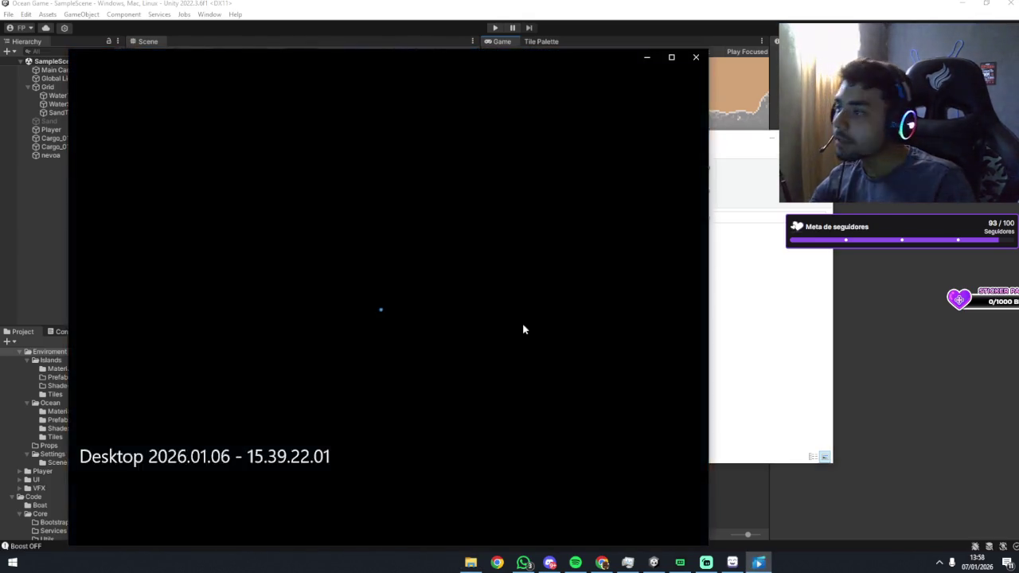
Scrub through the boat sprite recording, then load the second recording and skip to the boat code.
{"action": "left_click_drag", "start_coordinate": [101, 488], "coordinate": [140, 491]}
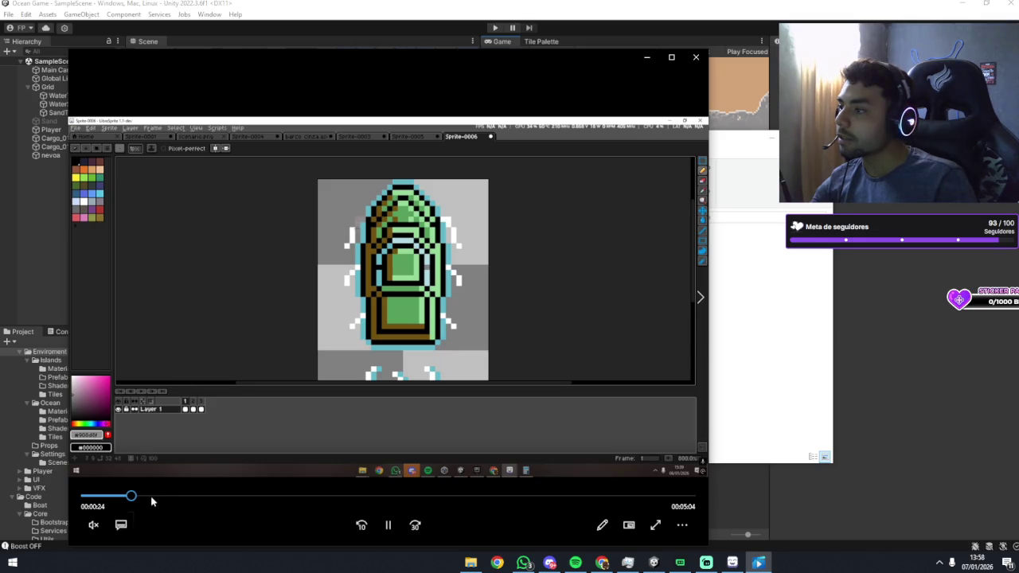
{"action": "mouse_move", "coordinate": [152, 499]}
{"action": "left_mouse_down"}
{"action": "mouse_move", "coordinate": [578, 499]}
{"action": "mouse_move", "coordinate": [532, 497]}
{"action": "left_mouse_up"}
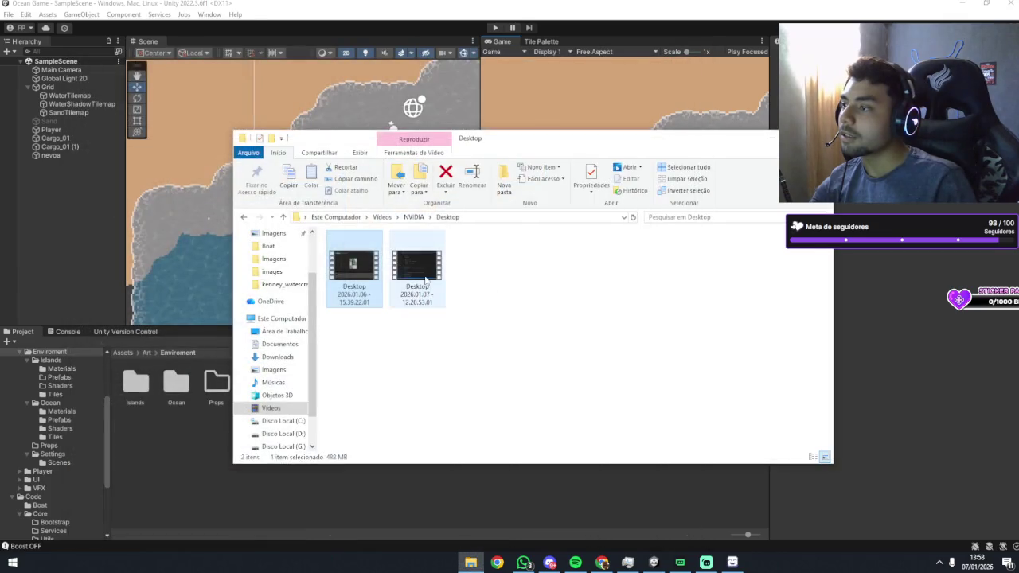
{"action": "mouse_move", "coordinate": [416, 259]}
{"action": "left_mouse_down"}
{"action": "mouse_move", "coordinate": [425, 275]}
{"action": "mouse_move", "coordinate": [263, 362]}
{"action": "left_mouse_up"}
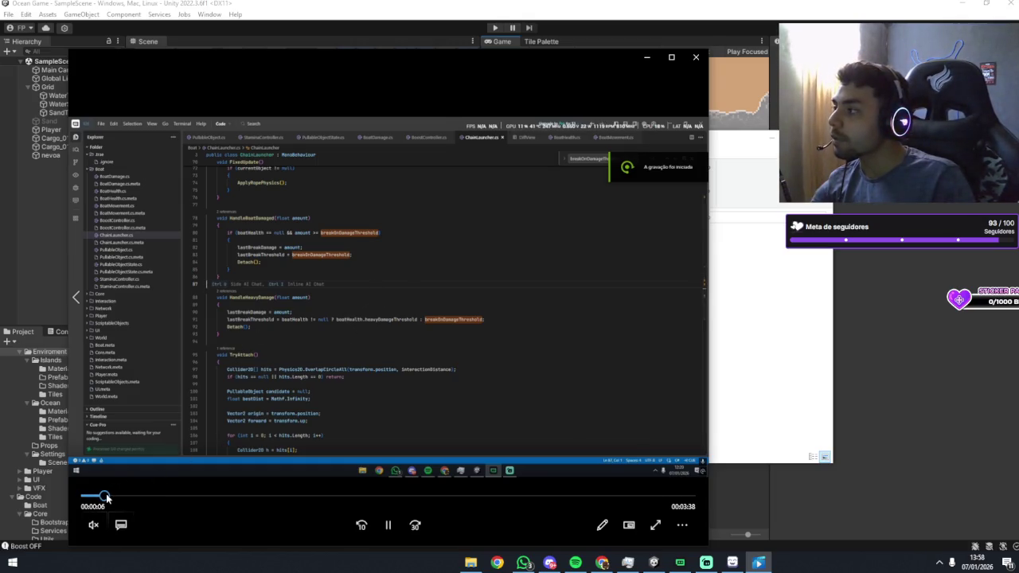
{"action": "mouse_move", "coordinate": [110, 498]}
{"action": "left_mouse_down"}
{"action": "mouse_move", "coordinate": [358, 519]}
{"action": "mouse_move", "coordinate": [337, 515]}
{"action": "left_mouse_up"}
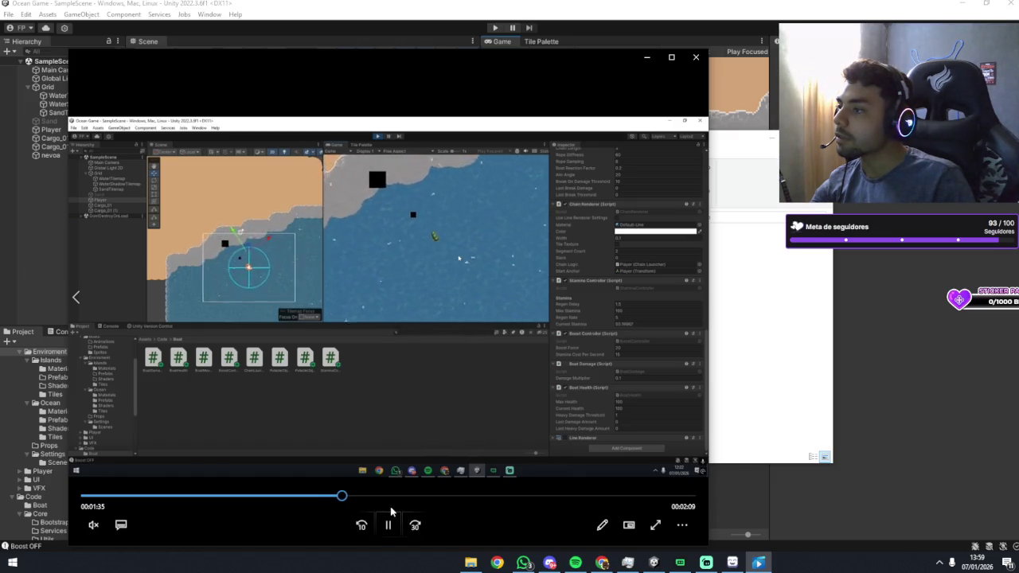
Watch the boat-on-shore footage in fullscreen, then exit fullscreen and close the video player.
{"action": "left_click", "coordinate": [656, 525]}
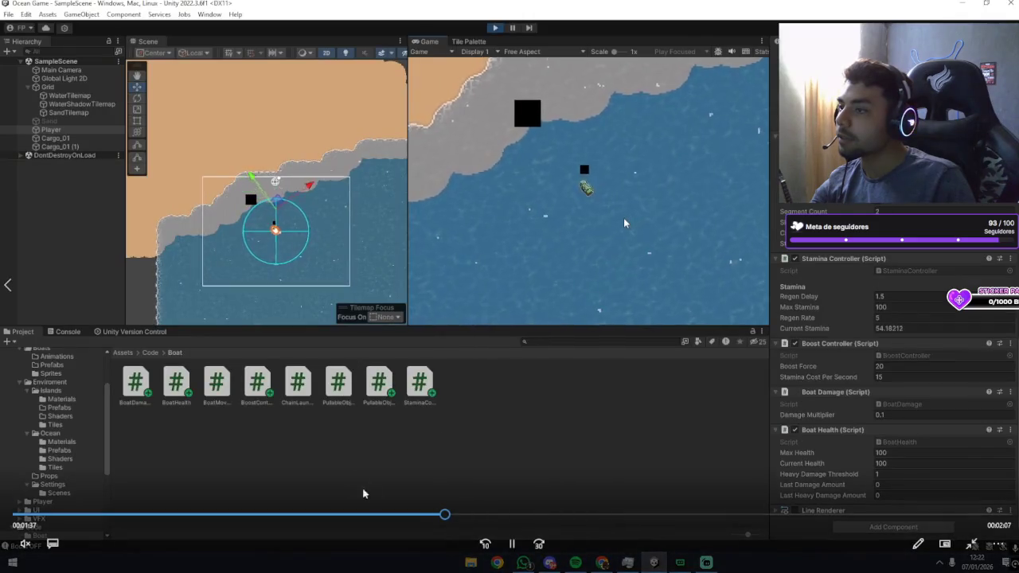
{"action": "left_click_drag", "start_coordinate": [443, 515], "coordinate": [749, 514]}
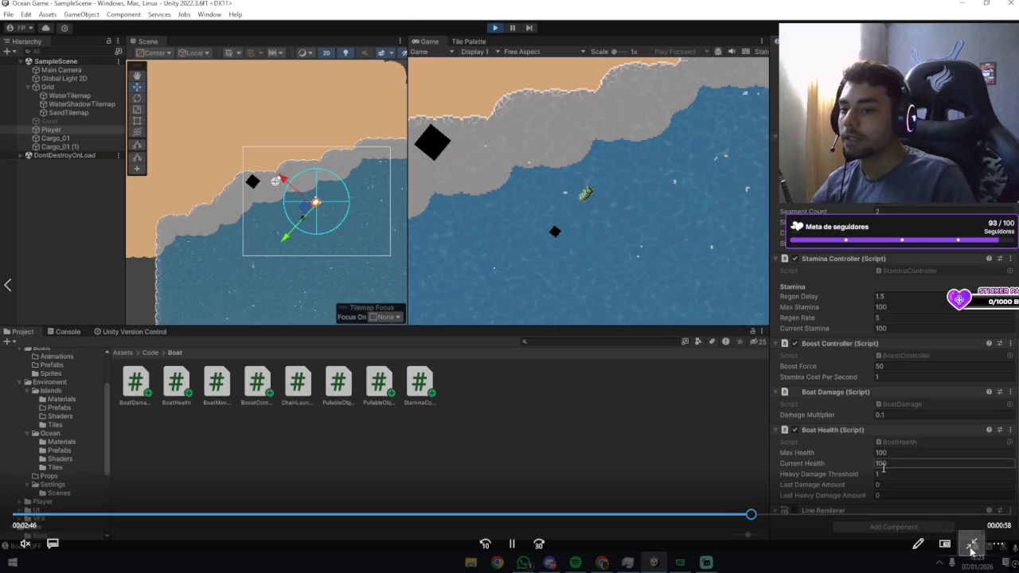
{"action": "left_click", "coordinate": [971, 545]}
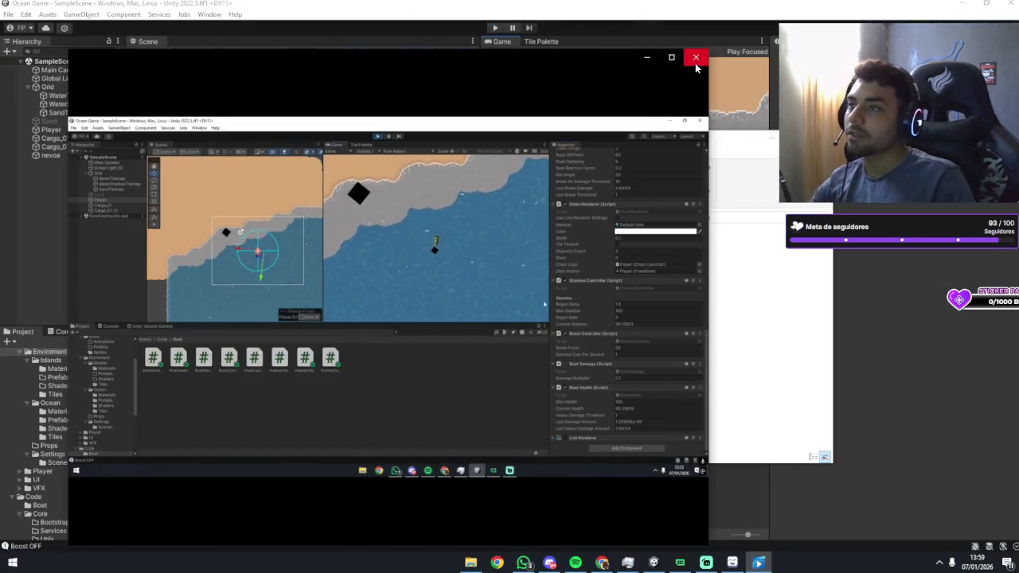
{"action": "left_click", "coordinate": [696, 58]}
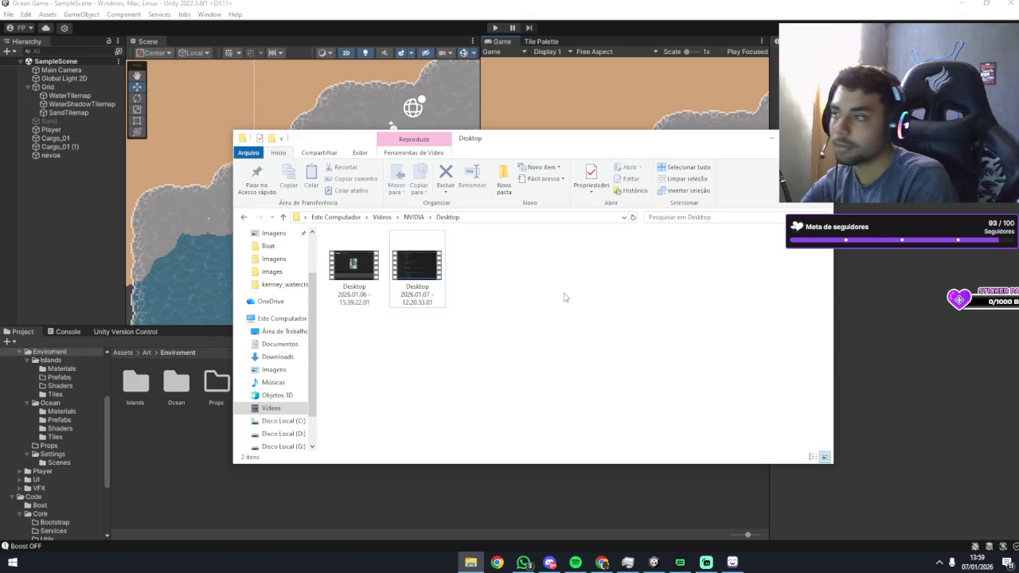
Return to the Unity Editor showing the running Ocean Game scene.
{"action": "key", "text": "alt+Tab"}
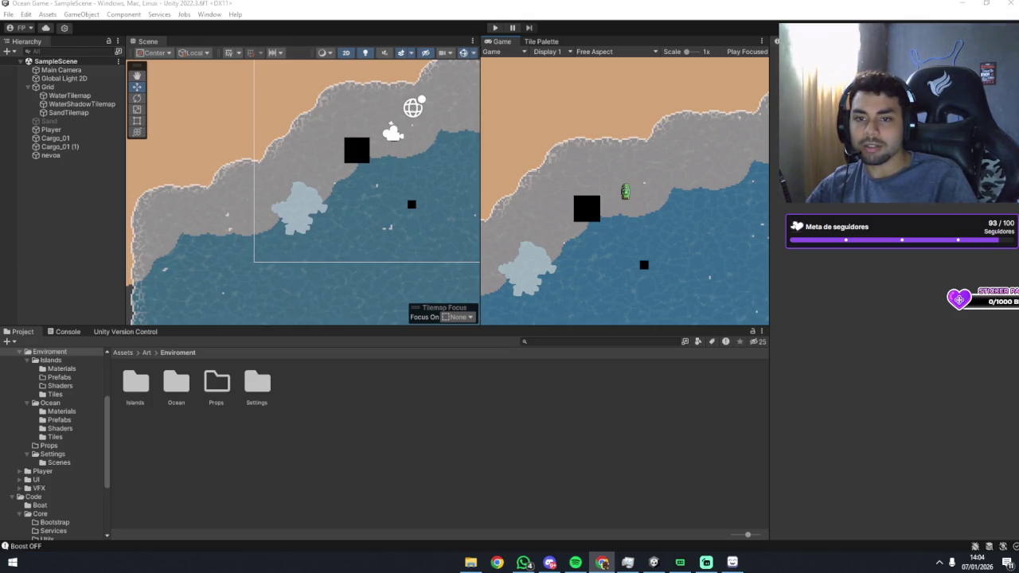
Preview steampunk results: 200 ideias, Steampunk Factory, Anno 1800 pack, costume and Blog Espaço Tênis photos.
{"action": "key", "text": "alt+Tab"}
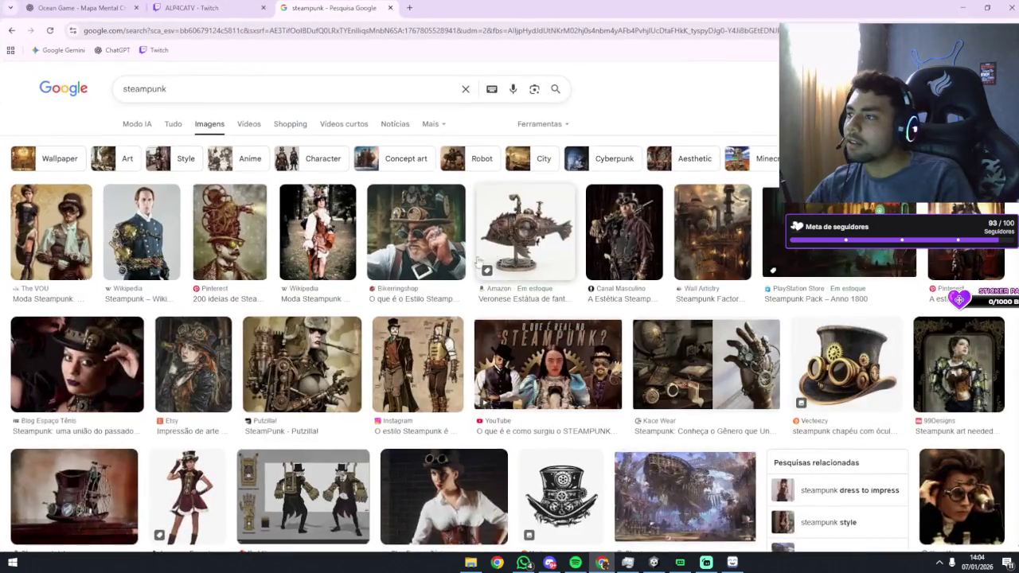
{"action": "scroll", "coordinate": [295, 247], "scroll_direction": "down", "scroll_amount": 1}
{"action": "scroll", "coordinate": [295, 247], "scroll_direction": "up", "scroll_amount": 2}
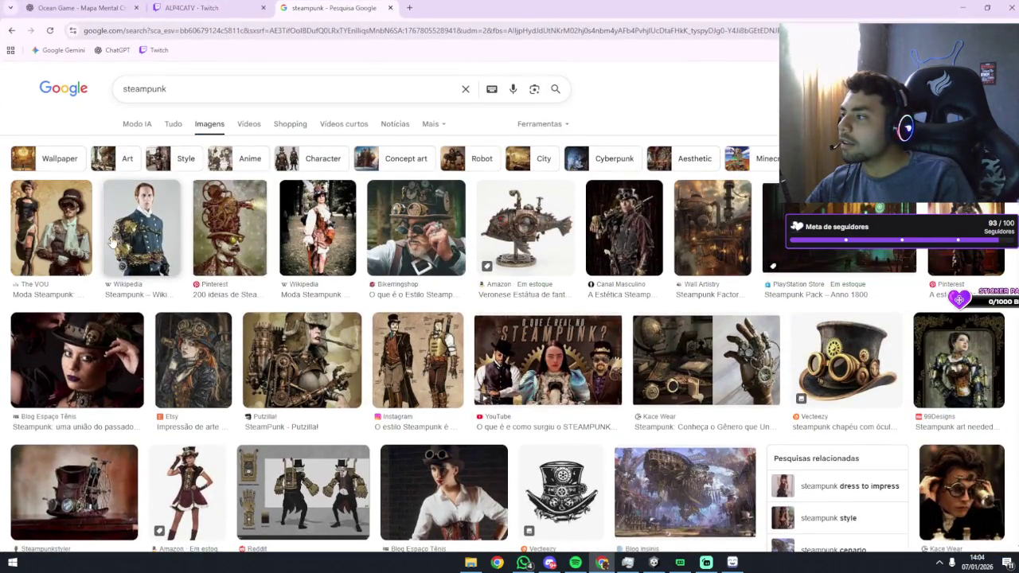
{"action": "left_click", "coordinate": [217, 229]}
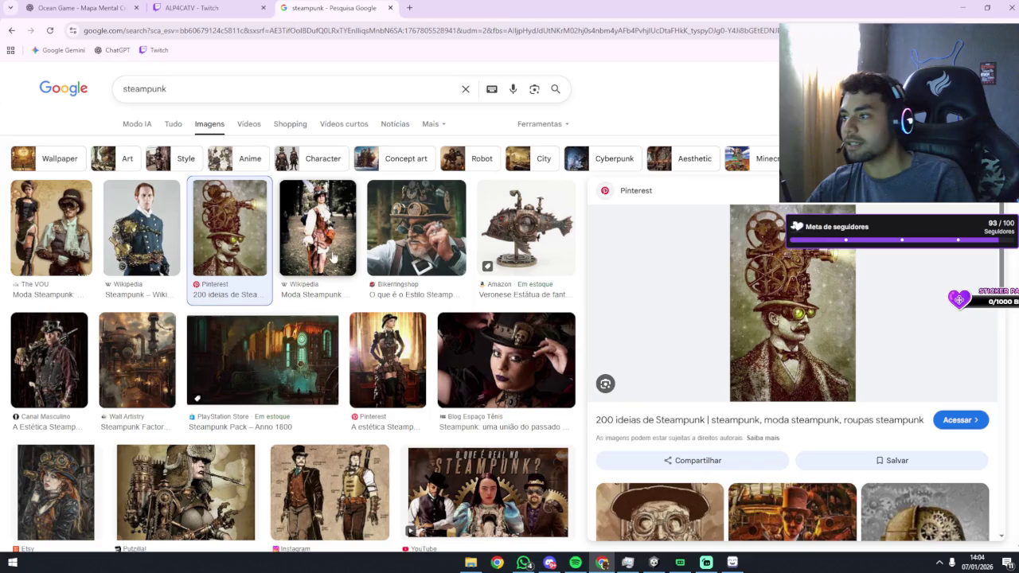
{"action": "left_click", "coordinate": [138, 368]}
{"action": "left_click", "coordinate": [49, 363]}
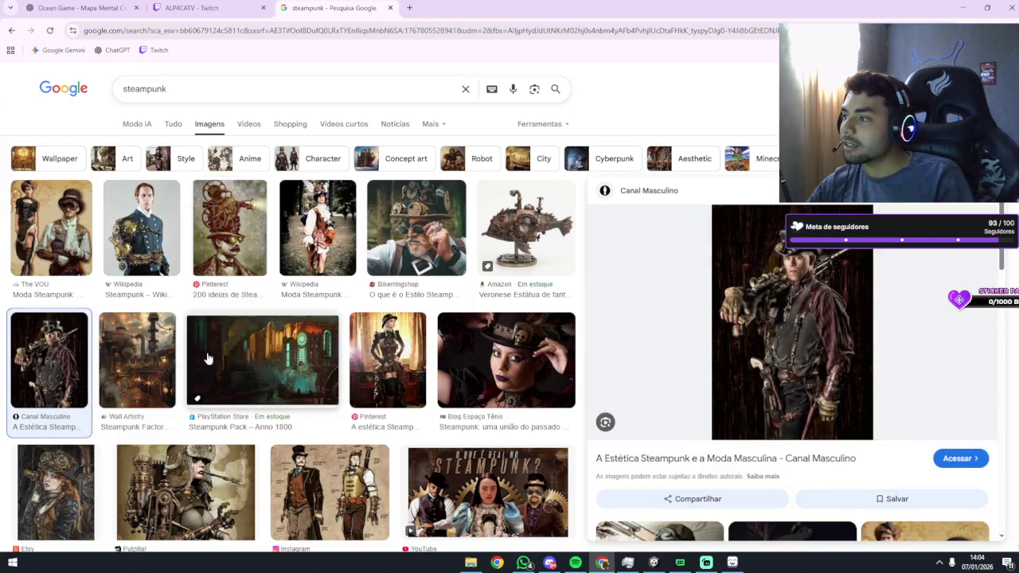
{"action": "left_click", "coordinate": [207, 358]}
{"action": "left_click", "coordinate": [388, 362]}
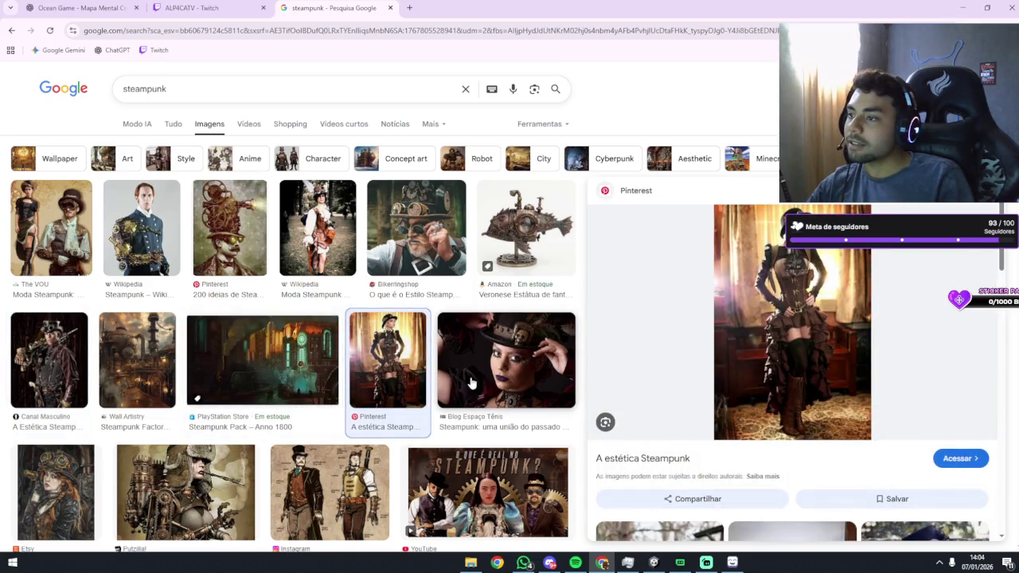
{"action": "left_click", "coordinate": [472, 384]}
Preview the steampunk origins video, Putzilla artwork, 200 ideias and Bikerringshop images.
{"action": "scroll", "coordinate": [472, 384], "scroll_direction": "down", "scroll_amount": 2}
{"action": "left_click", "coordinate": [473, 381]}
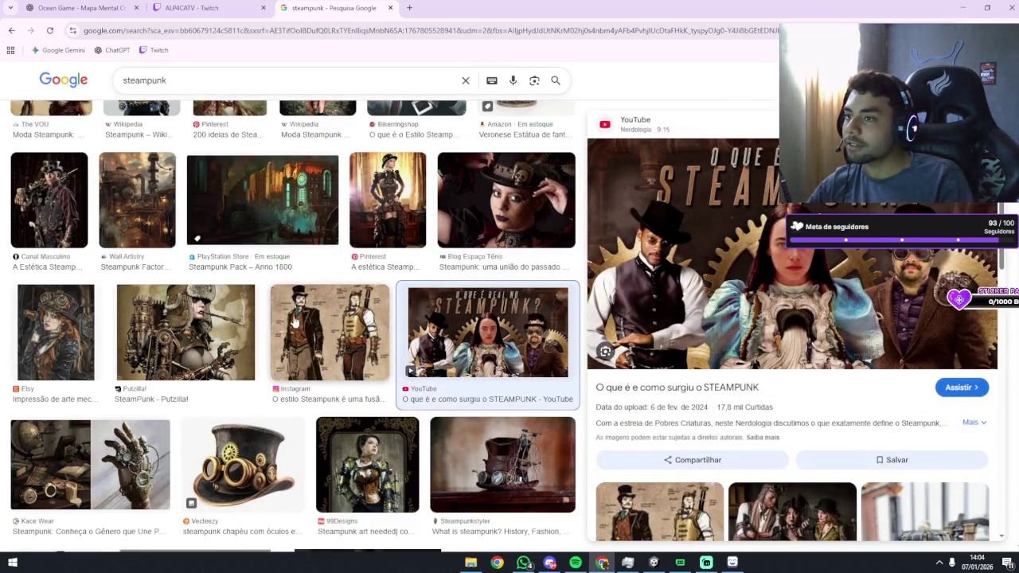
{"action": "left_click", "coordinate": [250, 332]}
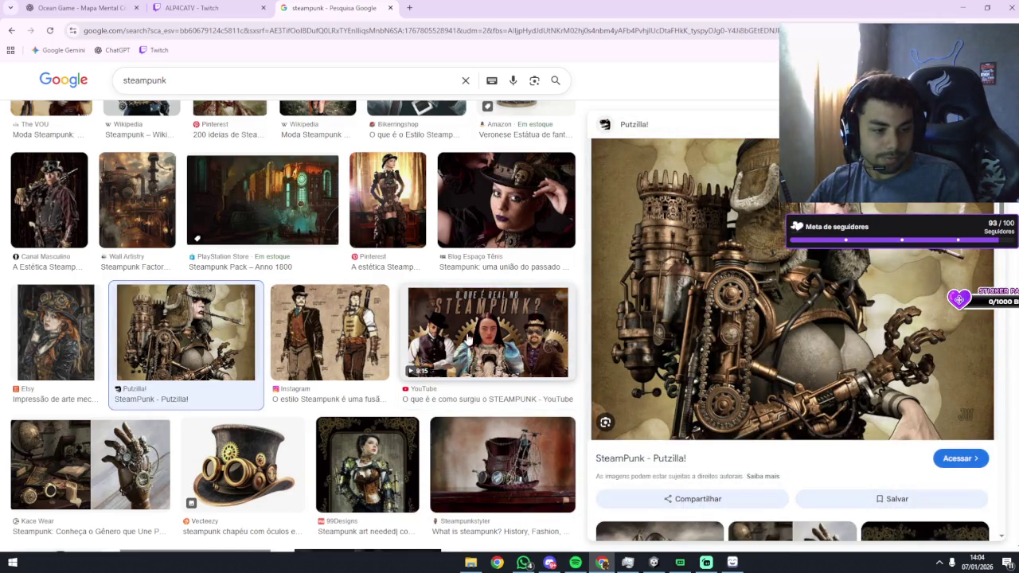
{"action": "scroll", "coordinate": [466, 337], "scroll_direction": "up", "scroll_amount": 3}
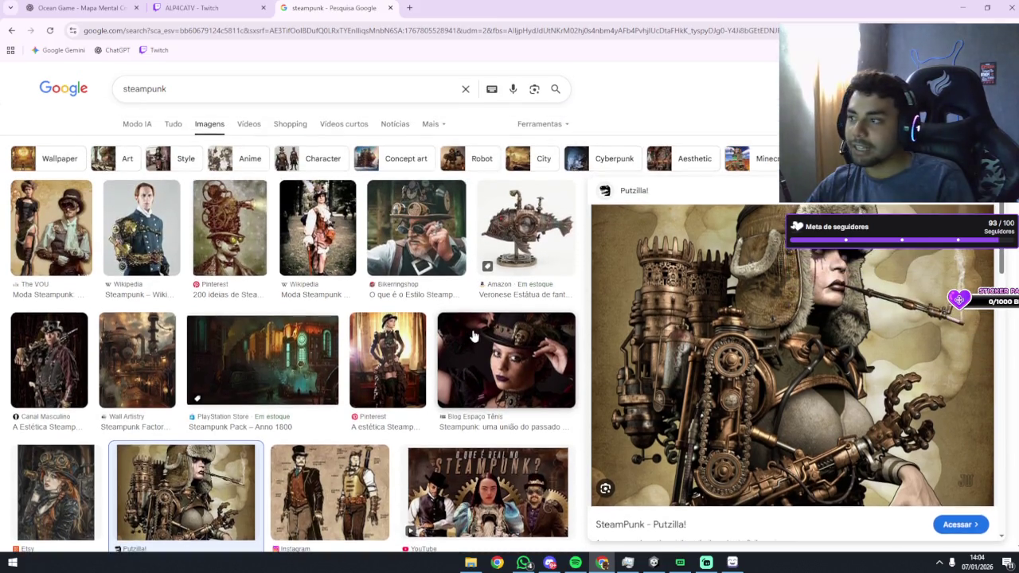
{"action": "left_click", "coordinate": [227, 239]}
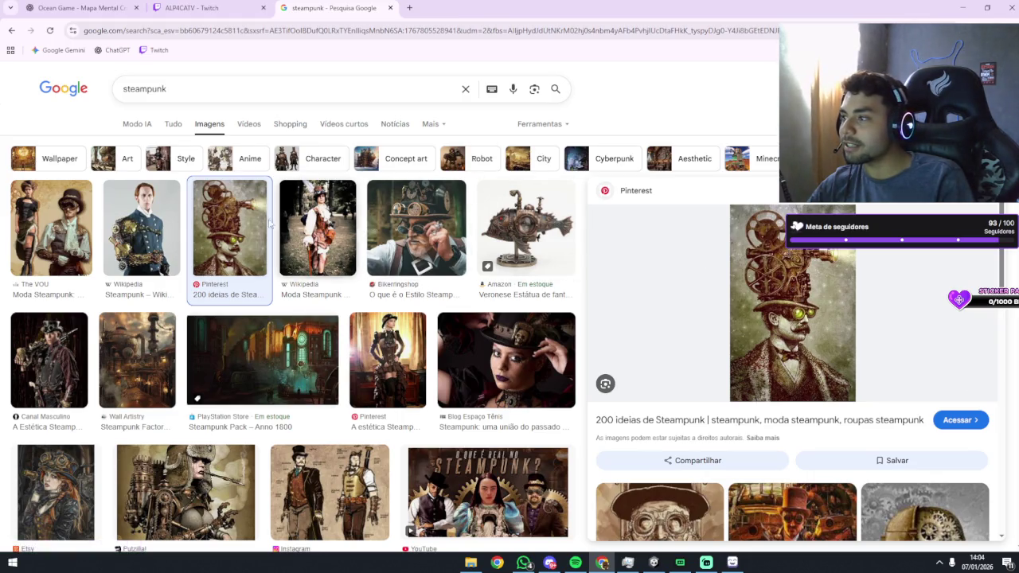
{"action": "left_click", "coordinate": [338, 217]}
{"action": "left_click", "coordinate": [416, 231]}
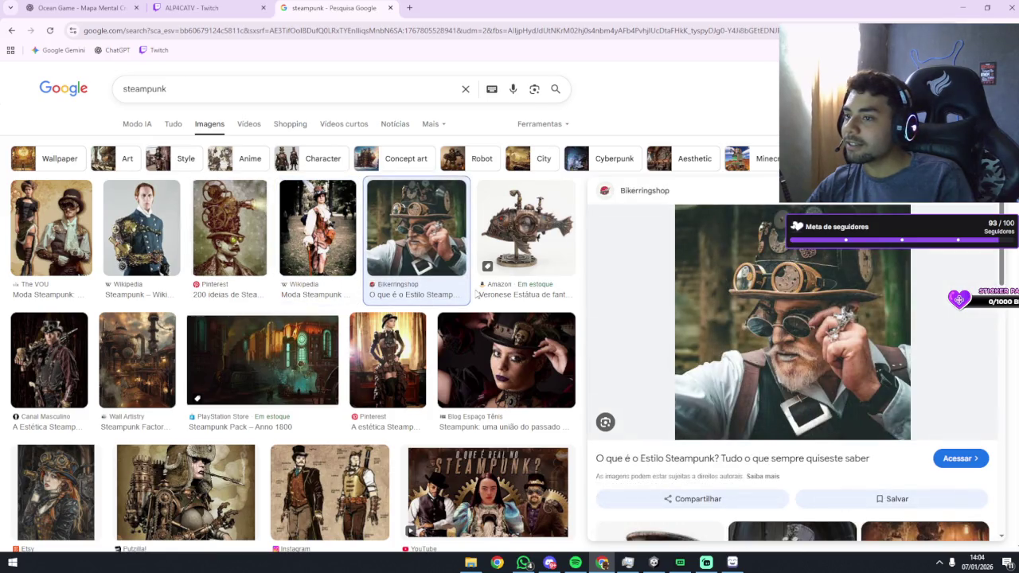
Preview the YouTube video on steampunk's origins, browse further results, then return to Unity.
{"action": "scroll", "coordinate": [441, 305], "scroll_direction": "down", "scroll_amount": 2}
{"action": "scroll", "coordinate": [440, 305], "scroll_direction": "down", "scroll_amount": 1}
{"action": "scroll", "coordinate": [440, 305], "scroll_direction": "up", "scroll_amount": 2}
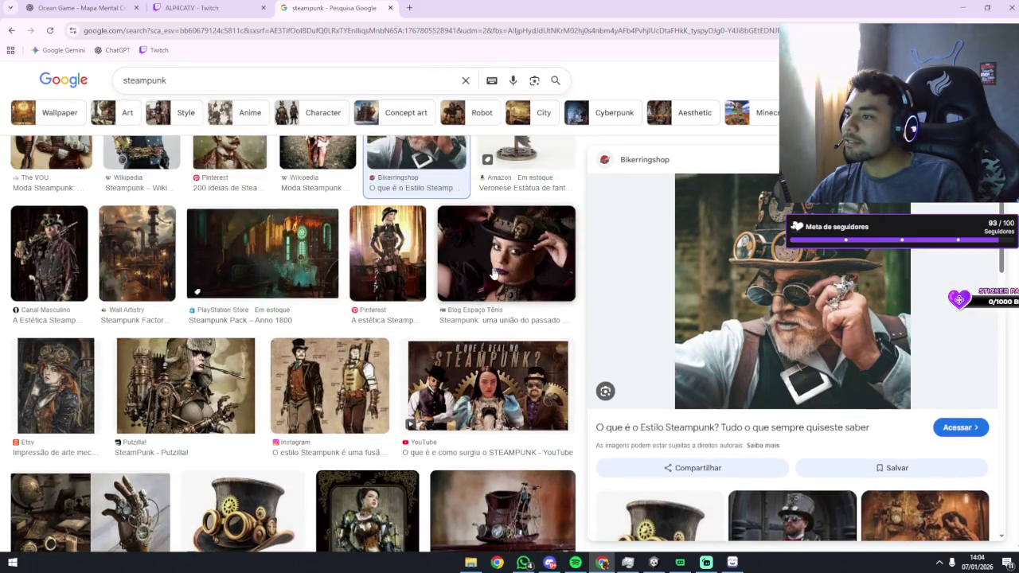
{"action": "left_click", "coordinate": [474, 323]}
{"action": "left_click", "coordinate": [470, 382]}
{"action": "scroll", "coordinate": [429, 374], "scroll_direction": "down", "scroll_amount": 3}
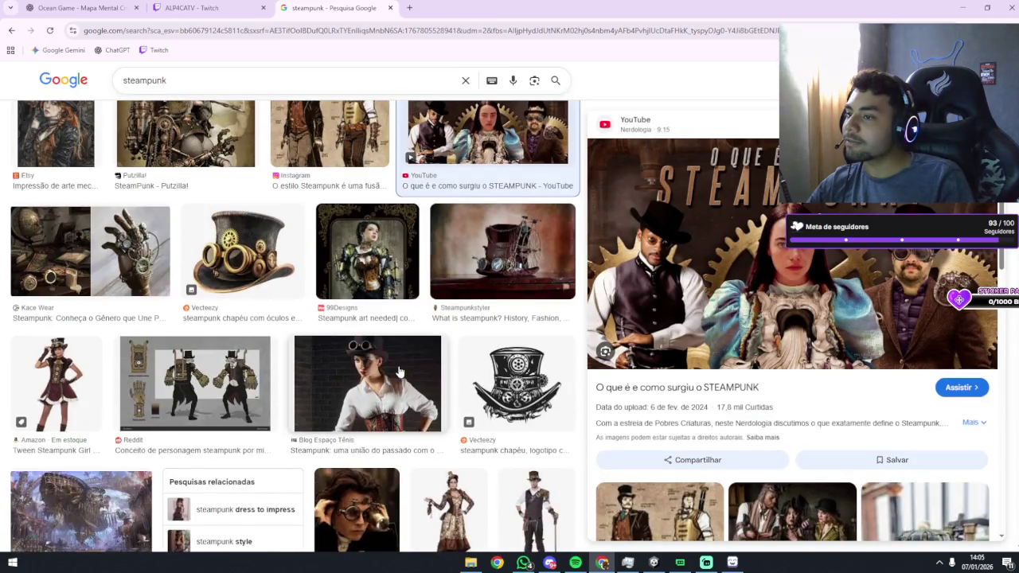
{"action": "scroll", "coordinate": [400, 371], "scroll_direction": "down", "scroll_amount": 2}
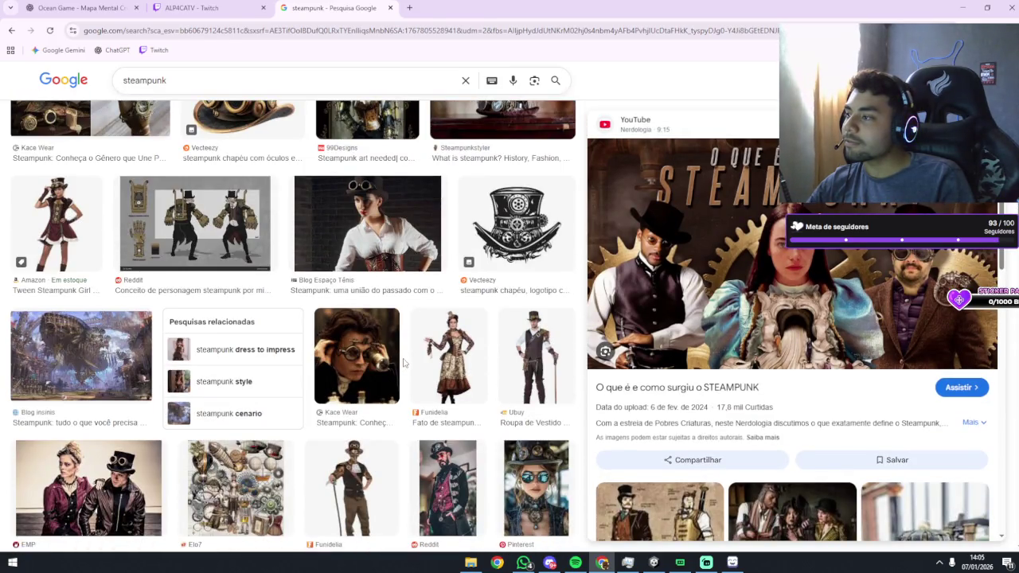
{"action": "scroll", "coordinate": [404, 365], "scroll_direction": "down", "scroll_amount": 2}
{"action": "scroll", "coordinate": [405, 364], "scroll_direction": "down", "scroll_amount": 1}
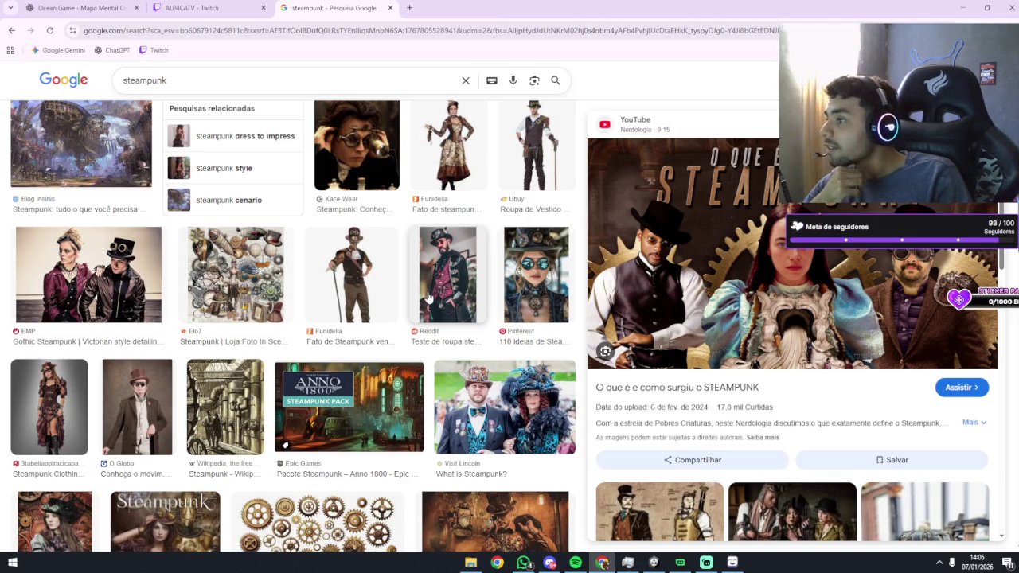
{"action": "scroll", "coordinate": [439, 293], "scroll_direction": "up", "scroll_amount": 2}
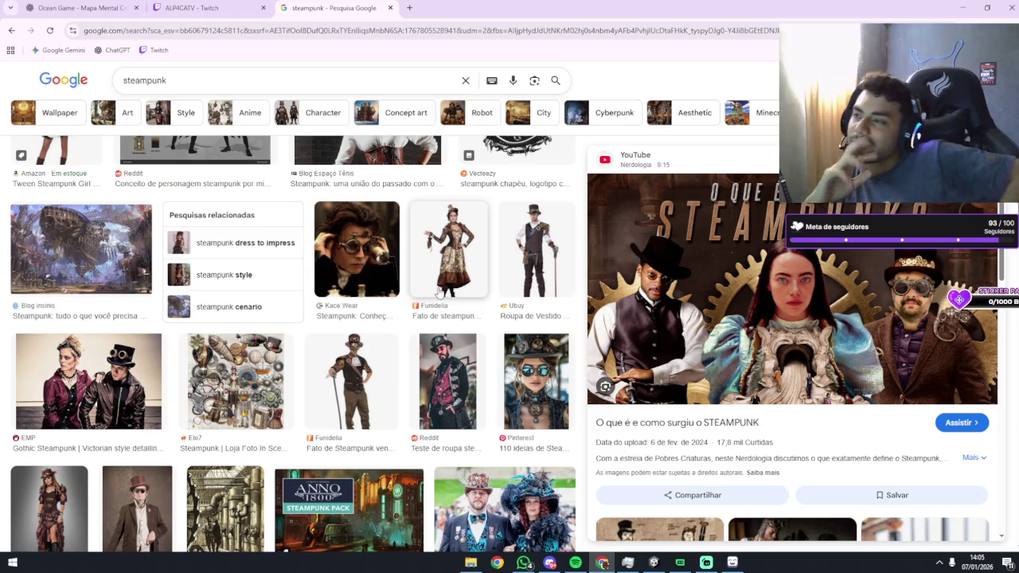
{"action": "scroll", "coordinate": [438, 292], "scroll_direction": "up", "scroll_amount": 5}
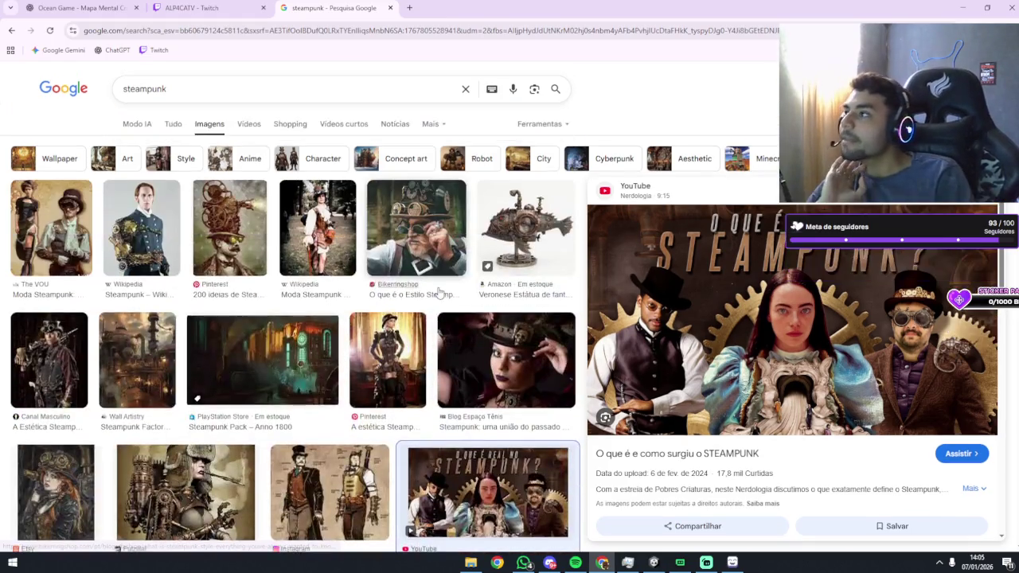
{"action": "key", "text": "alt+Tab"}
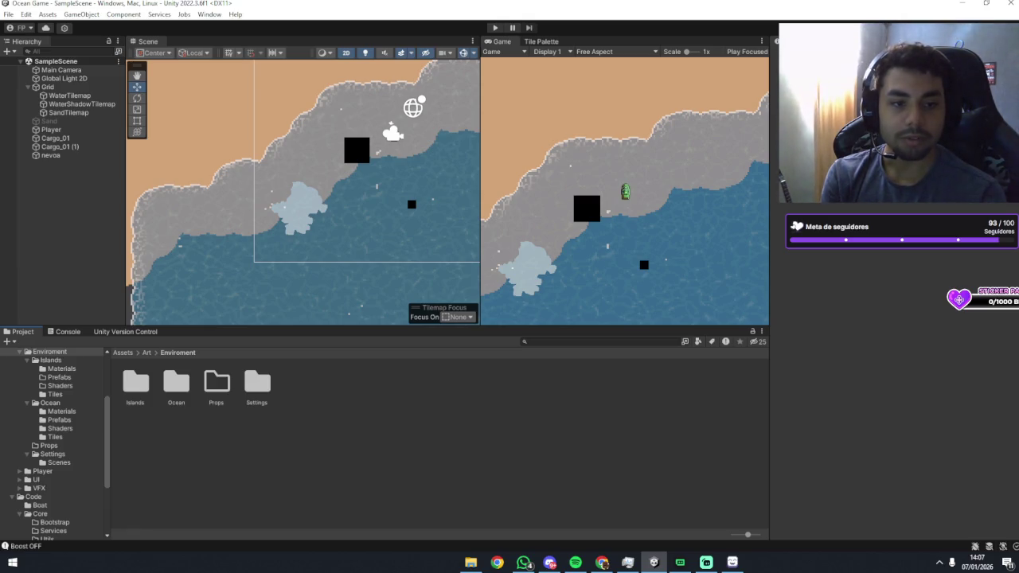
{"action": "left_click", "coordinate": [603, 563]}
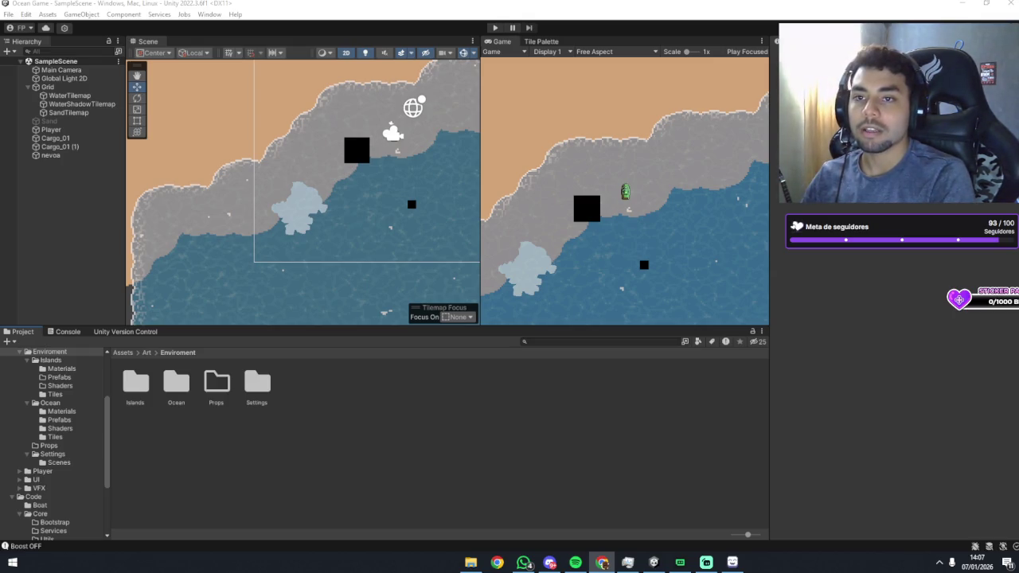
Bring up the 'horizon' image results and preview the Polygon Horizon Forbidden West image.
{"action": "key", "text": "alt+Tab"}
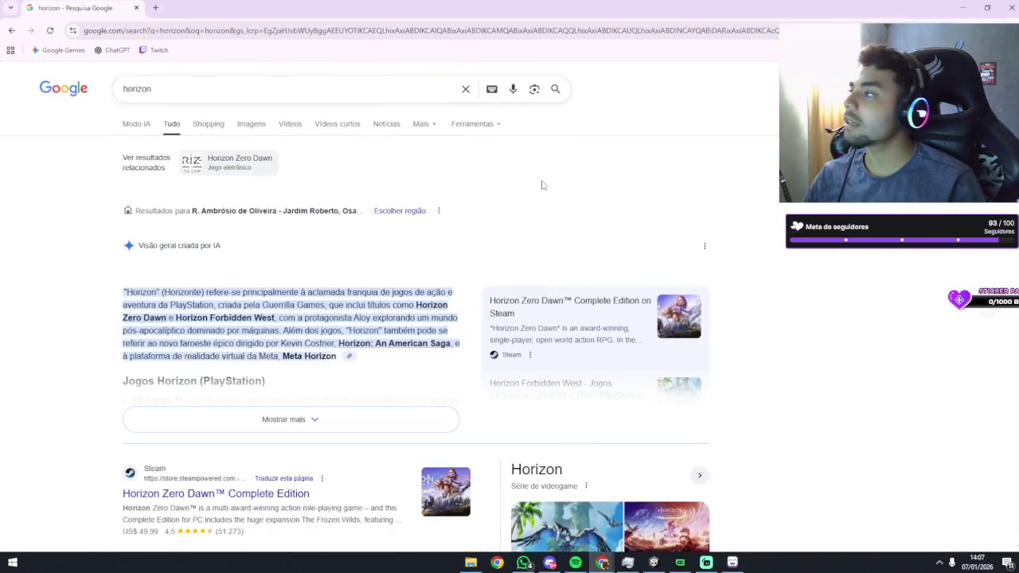
{"action": "left_click", "coordinate": [274, 90]}
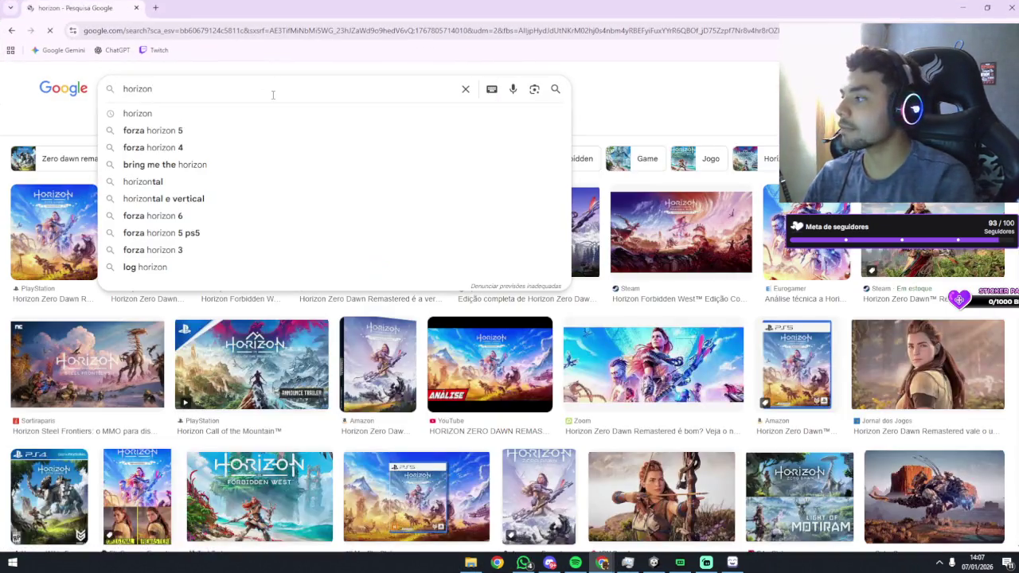
{"action": "left_click", "coordinate": [585, 84]}
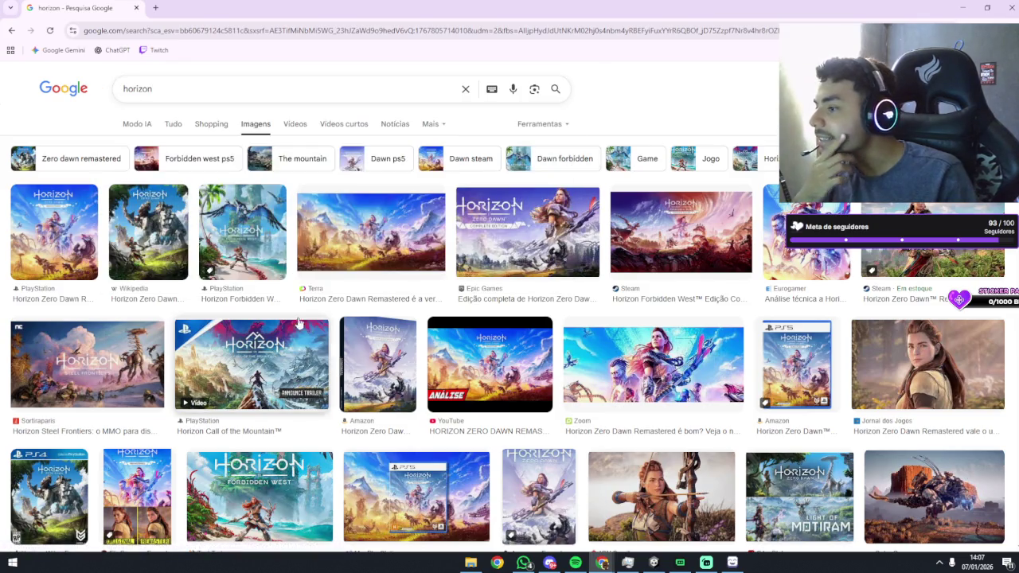
{"action": "scroll", "coordinate": [311, 294], "scroll_direction": "down", "scroll_amount": 4}
{"action": "scroll", "coordinate": [311, 295], "scroll_direction": "down", "scroll_amount": 2}
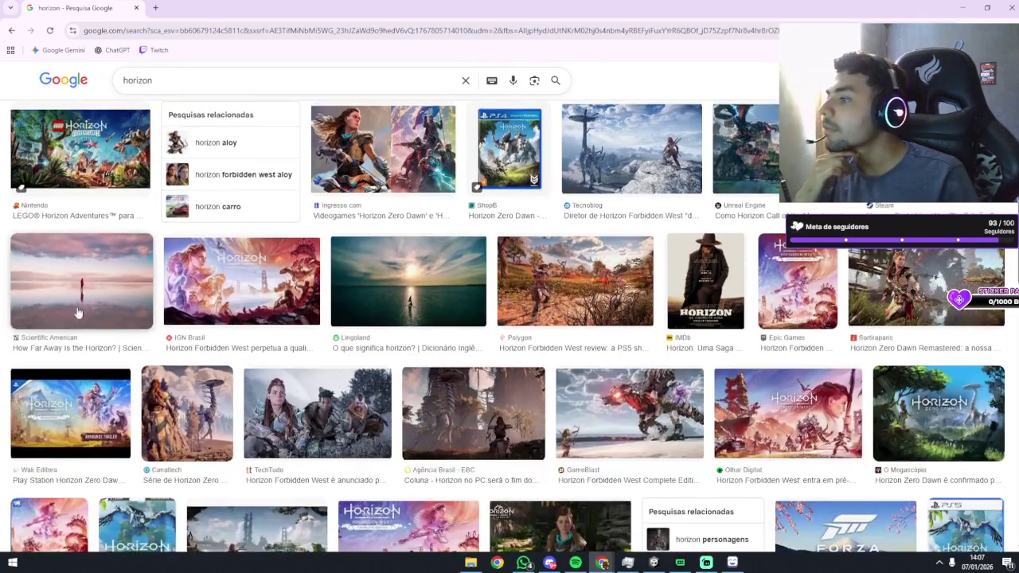
{"action": "scroll", "coordinate": [495, 277], "scroll_direction": "down", "scroll_amount": 1}
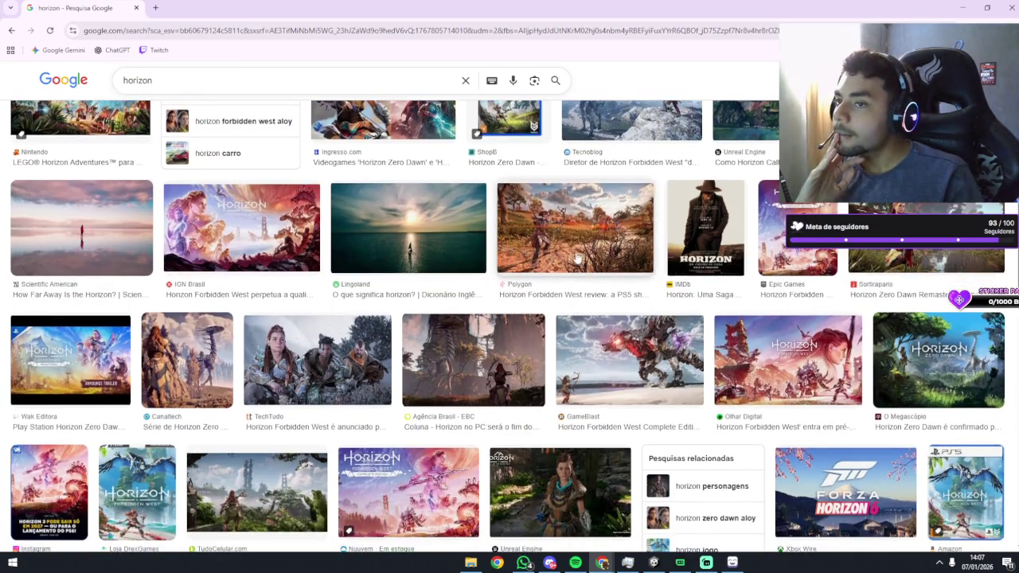
{"action": "left_click", "coordinate": [578, 257]}
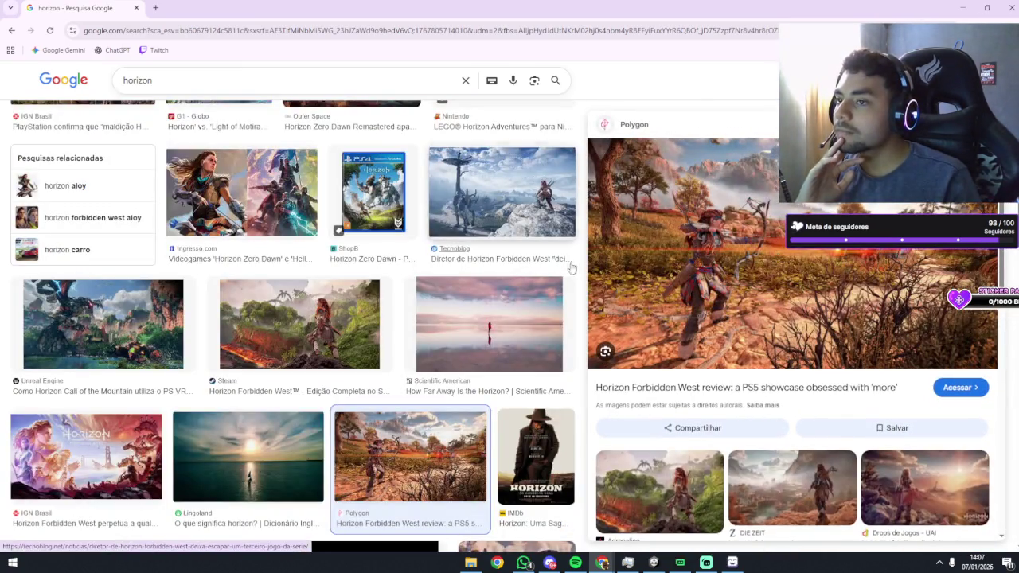
Preview the O Megascópio Horizon Zero Dawn image, then minimize Chrome to reveal Unity.
{"action": "scroll", "coordinate": [477, 262], "scroll_direction": "down", "scroll_amount": 8}
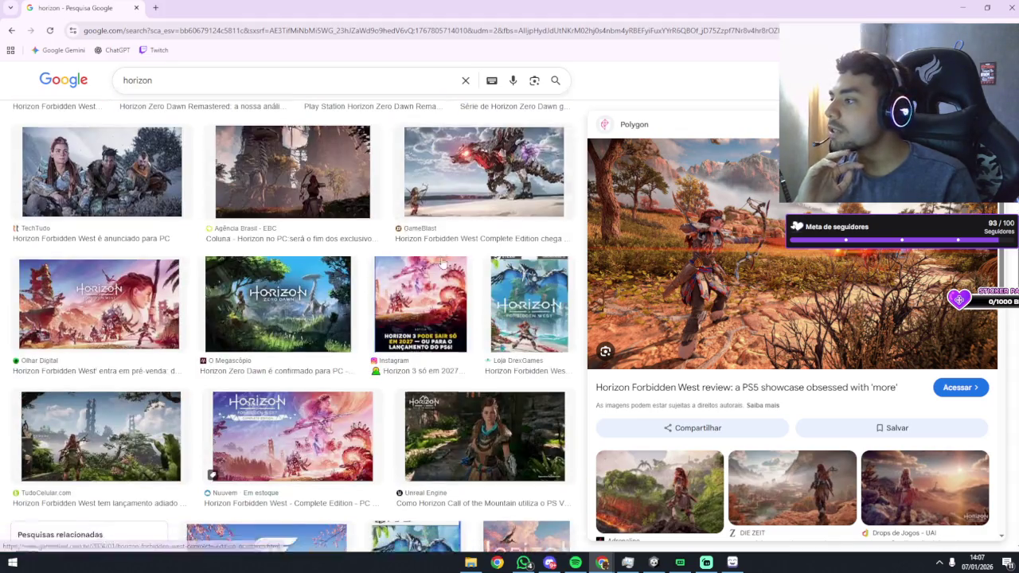
{"action": "scroll", "coordinate": [441, 263], "scroll_direction": "down", "scroll_amount": 2}
{"action": "scroll", "coordinate": [318, 335], "scroll_direction": "up", "scroll_amount": 3}
{"action": "left_click", "coordinate": [261, 383]}
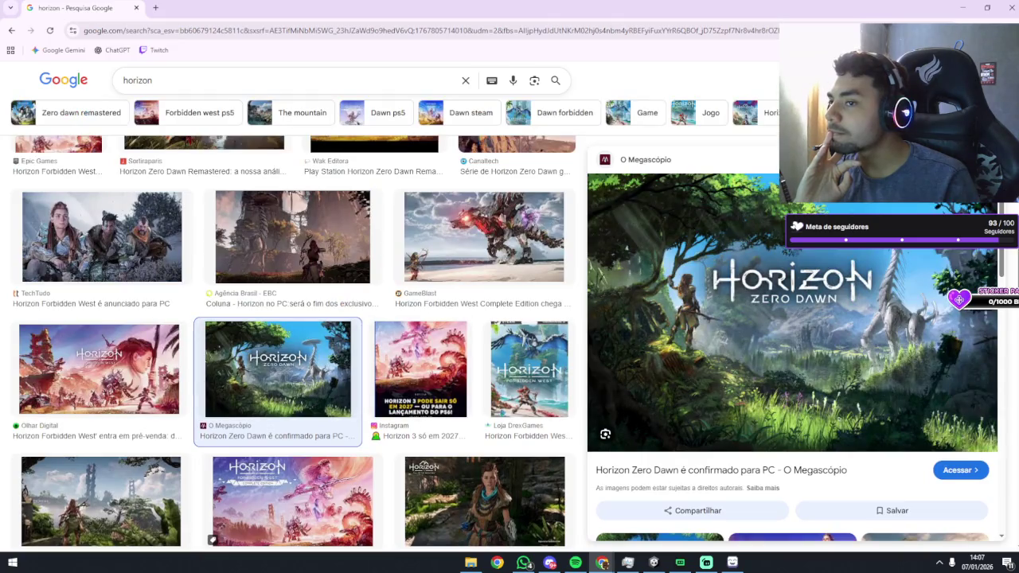
{"action": "scroll", "coordinate": [318, 359], "scroll_direction": "down", "scroll_amount": 3}
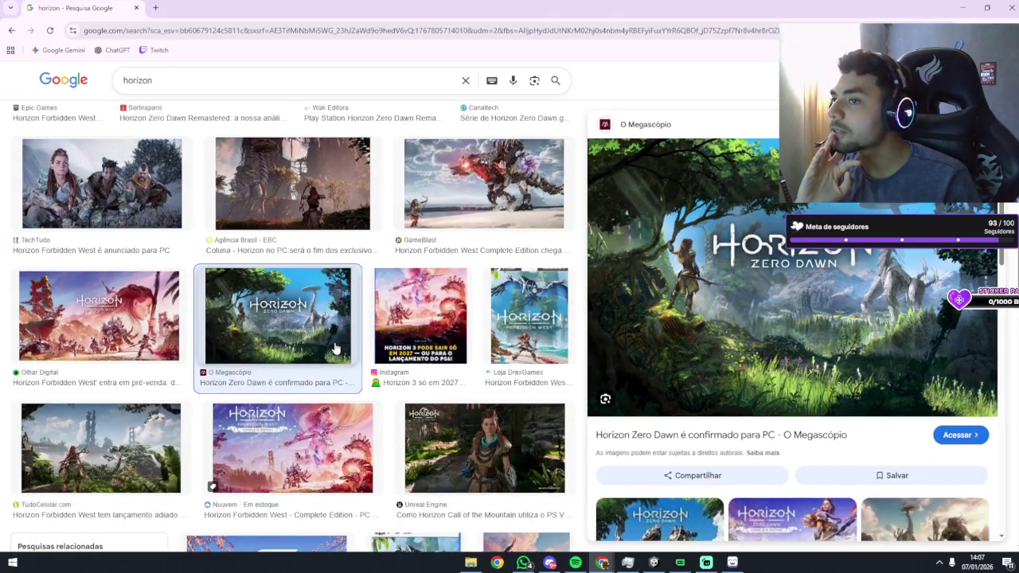
{"action": "scroll", "coordinate": [342, 350], "scroll_direction": "down", "scroll_amount": 5}
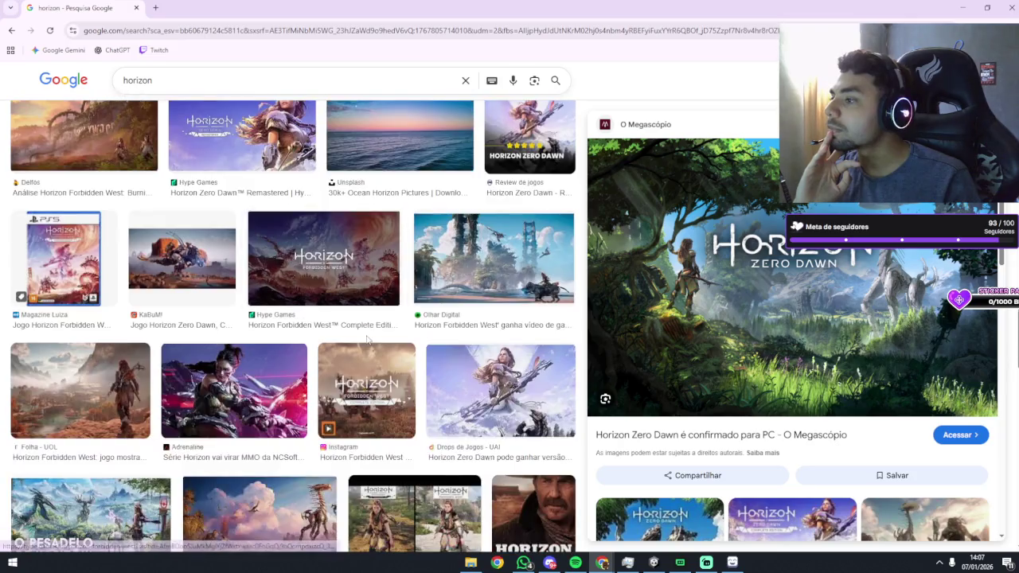
{"action": "scroll", "coordinate": [367, 339], "scroll_direction": "up", "scroll_amount": 10}
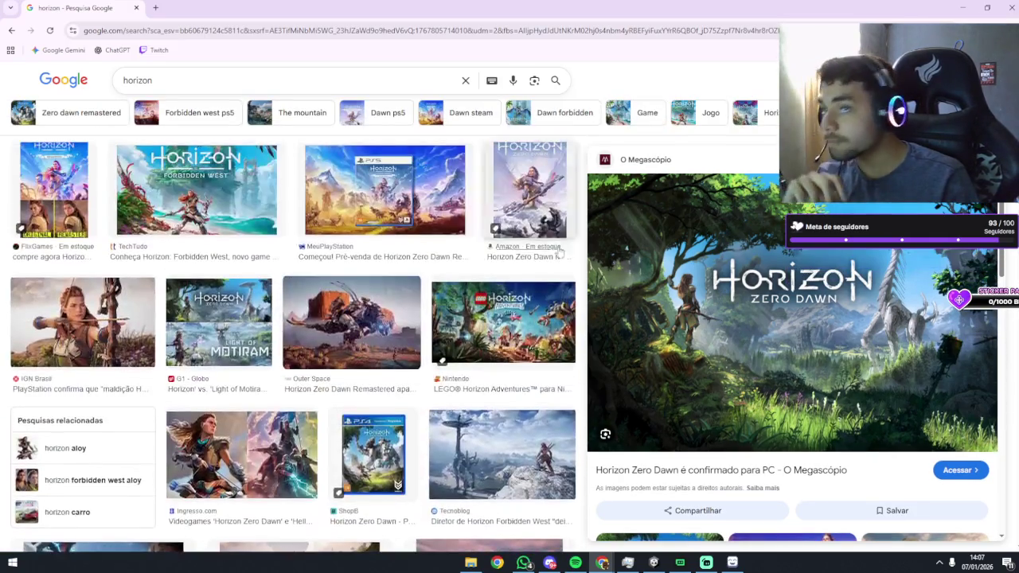
{"action": "left_click", "coordinate": [963, 7]}
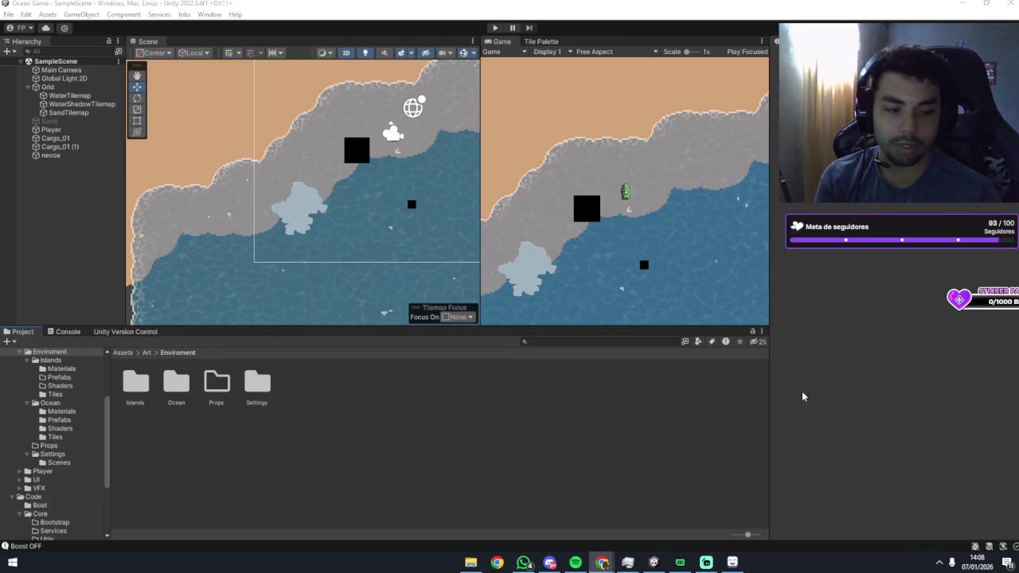
Restart Ocean Game in play mode and steer the player boat across the water.
{"action": "left_click", "coordinate": [654, 204]}
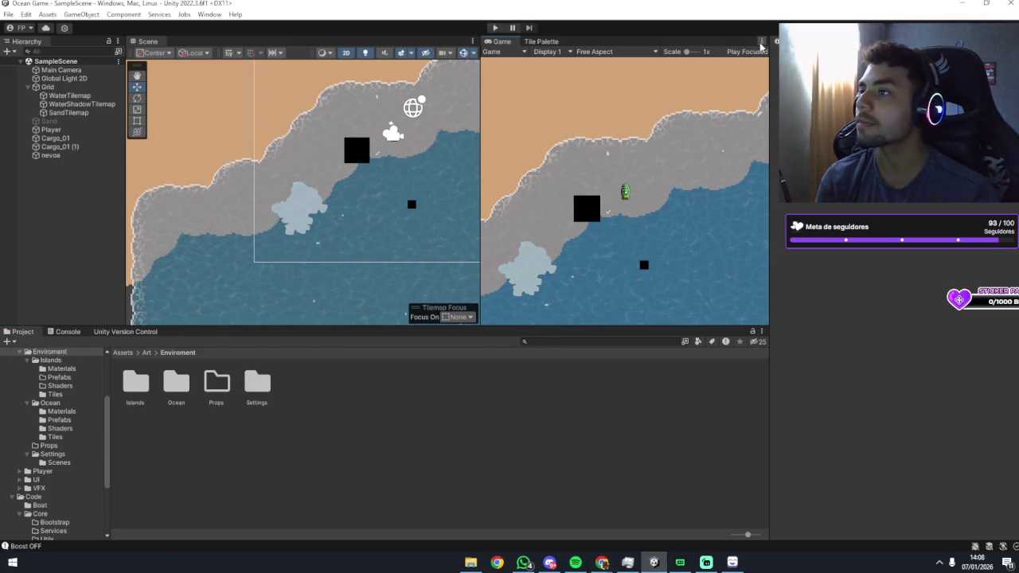
{"action": "left_click", "coordinate": [591, 34]}
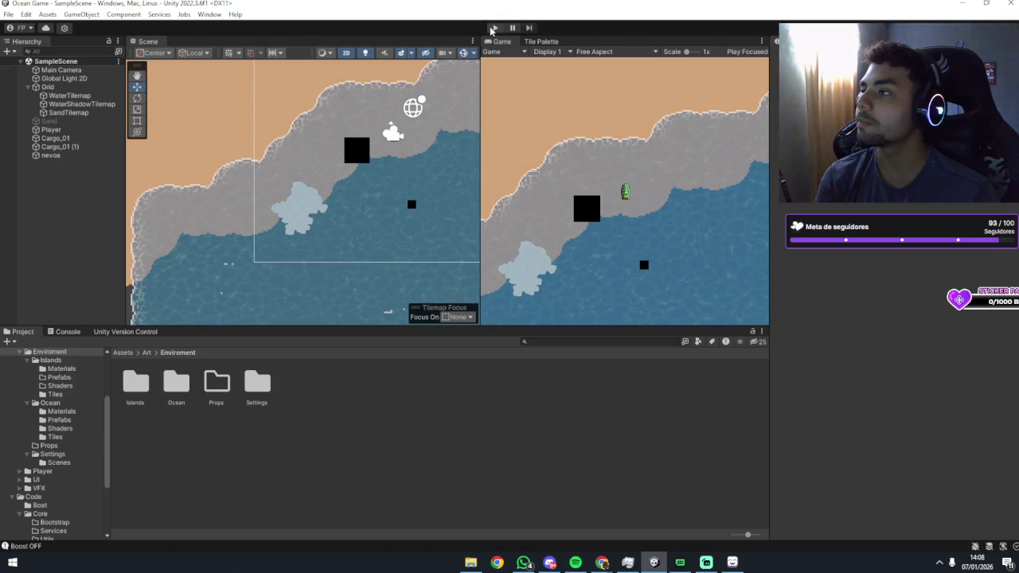
{"action": "left_click", "coordinate": [493, 28]}
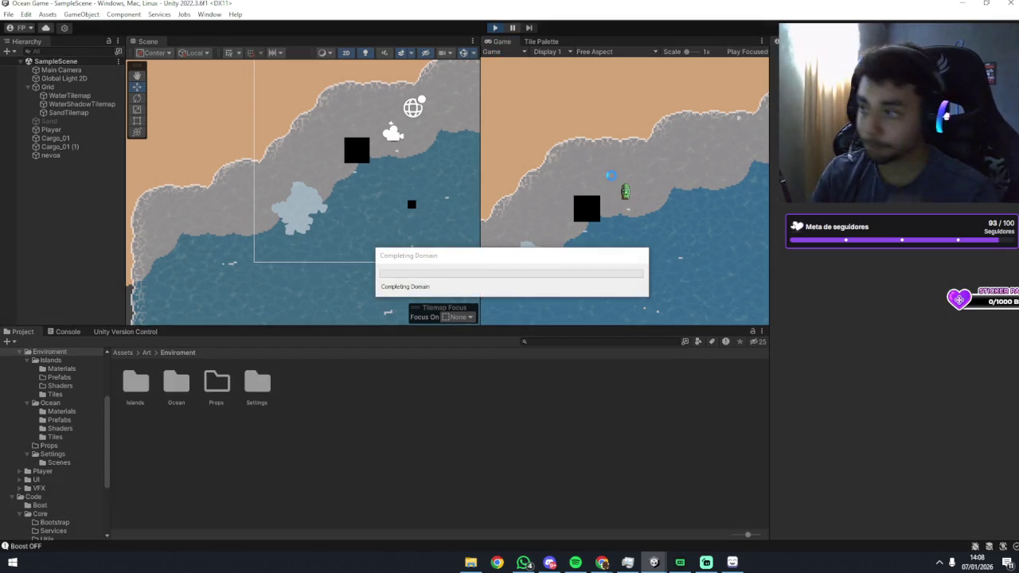
{"action": "key", "text": "d"}
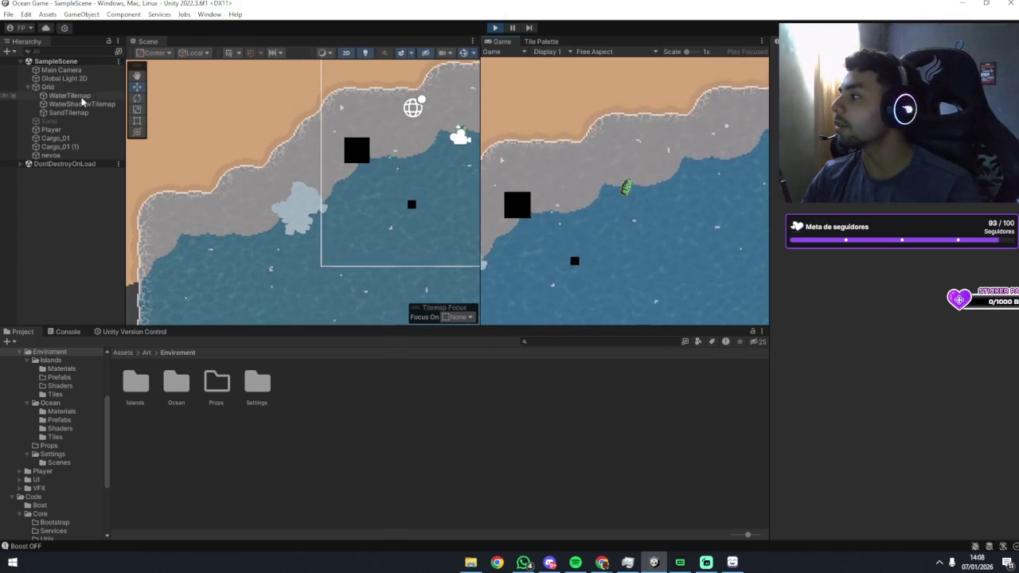
Set the Player boat's Acceleration and Max Speed to 100 and sail it forward to test speed.
{"action": "left_click", "coordinate": [52, 129]}
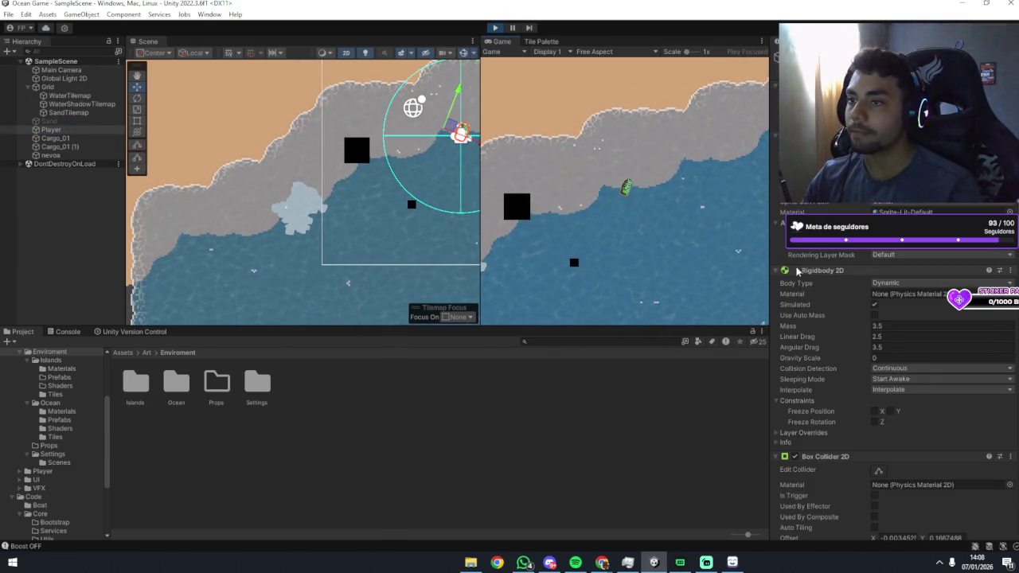
{"action": "scroll", "coordinate": [798, 271], "scroll_direction": "down", "scroll_amount": 10}
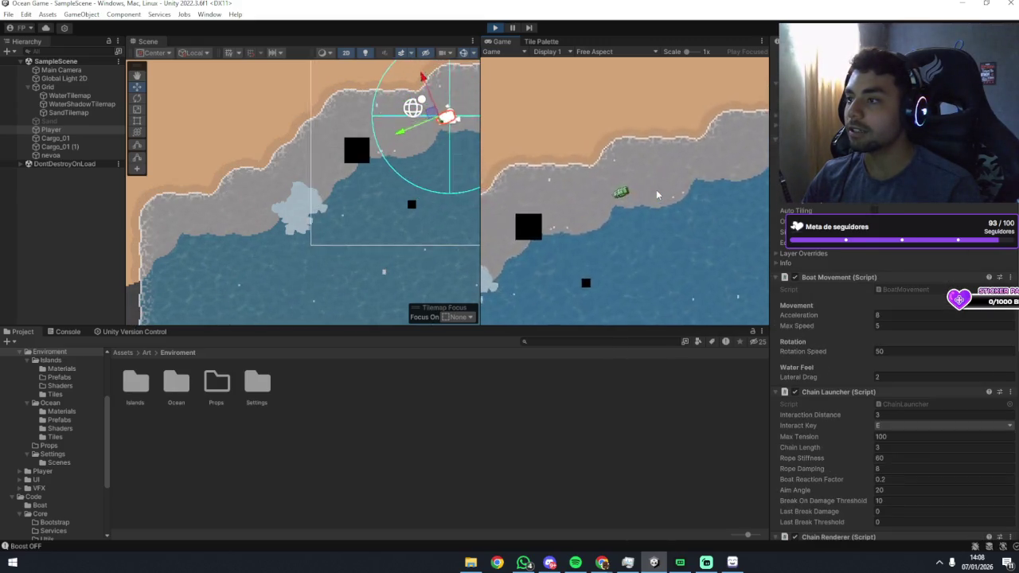
{"action": "left_click", "coordinate": [888, 316]}
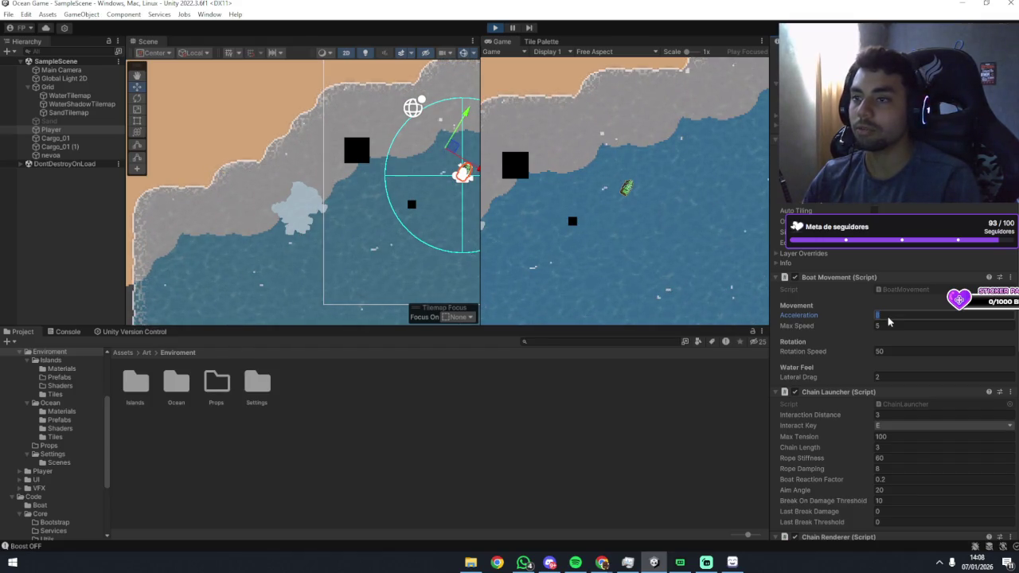
{"action": "type", "text": "100"}
{"action": "left_click", "coordinate": [908, 327]}
{"action": "type", "text": "100"}
{"action": "left_click", "coordinate": [680, 302]}
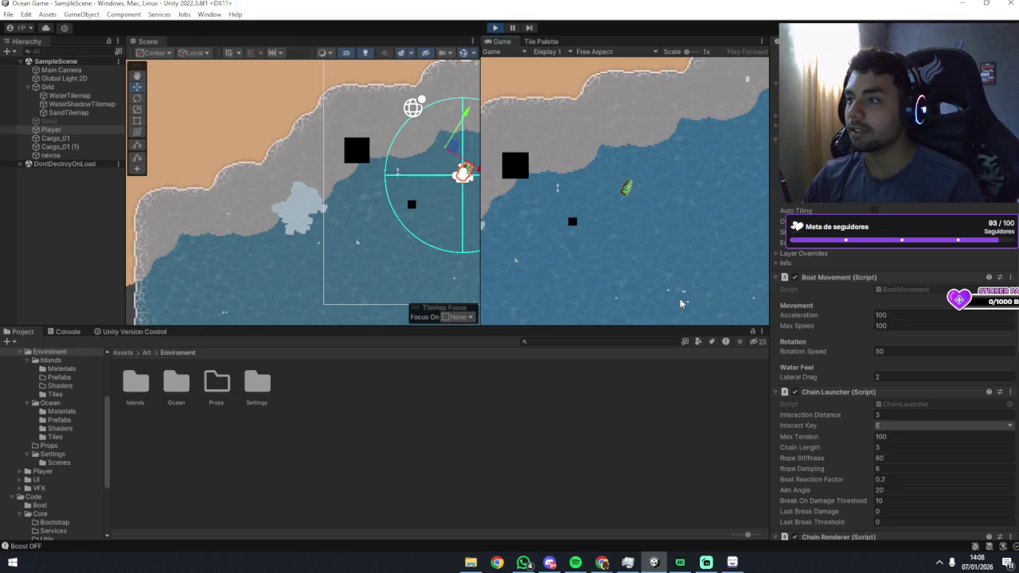
{"action": "key", "text": "w"}
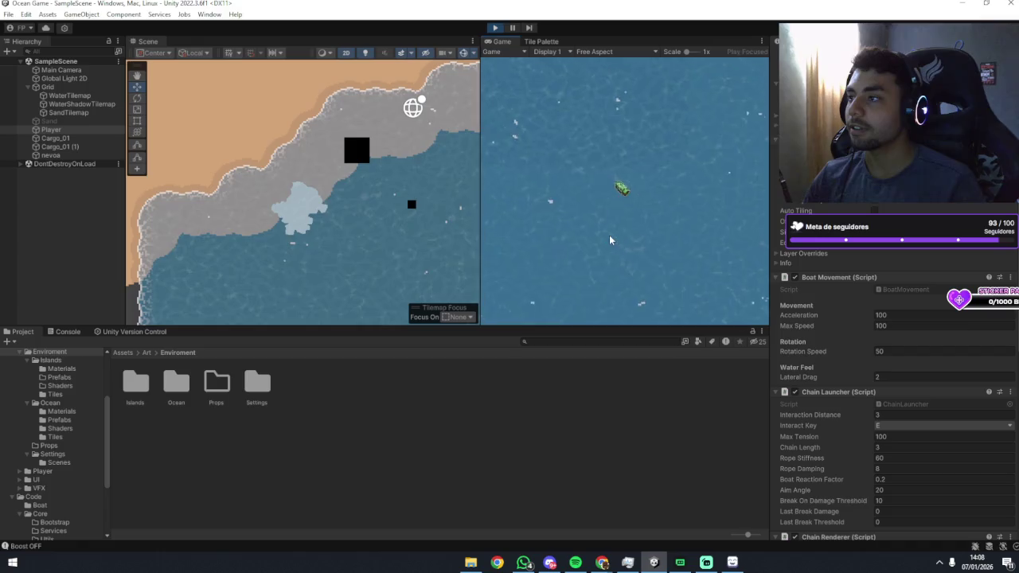
{"action": "left_click", "coordinate": [892, 353]}
Set Boat Movement's Rotation Speed to 90, correcting a mistyped 10.
{"action": "type", "text": "10"}
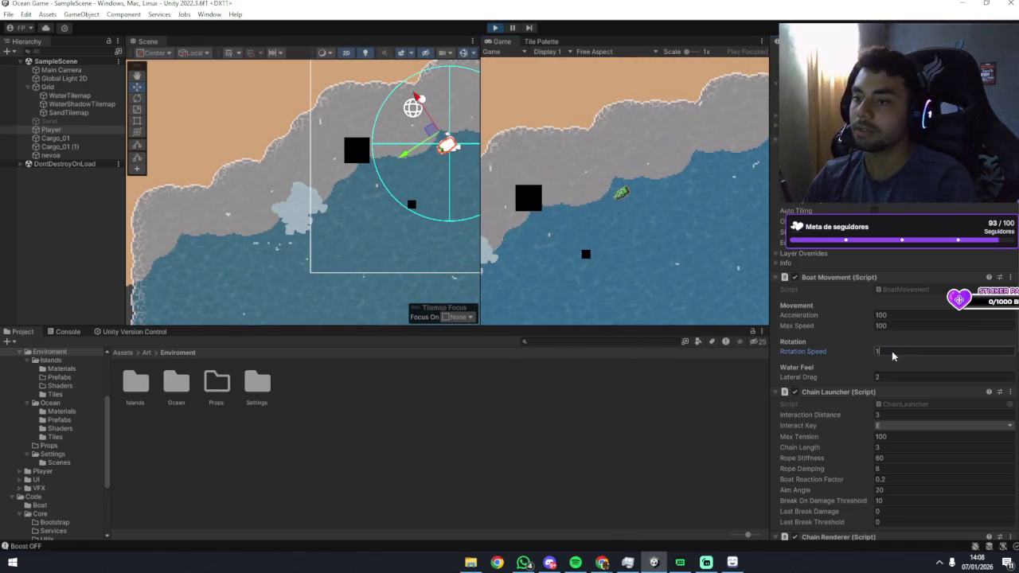
{"action": "key", "text": "BackSpace"}
{"action": "type", "text": "90"}
{"action": "left_click", "coordinate": [669, 252]}
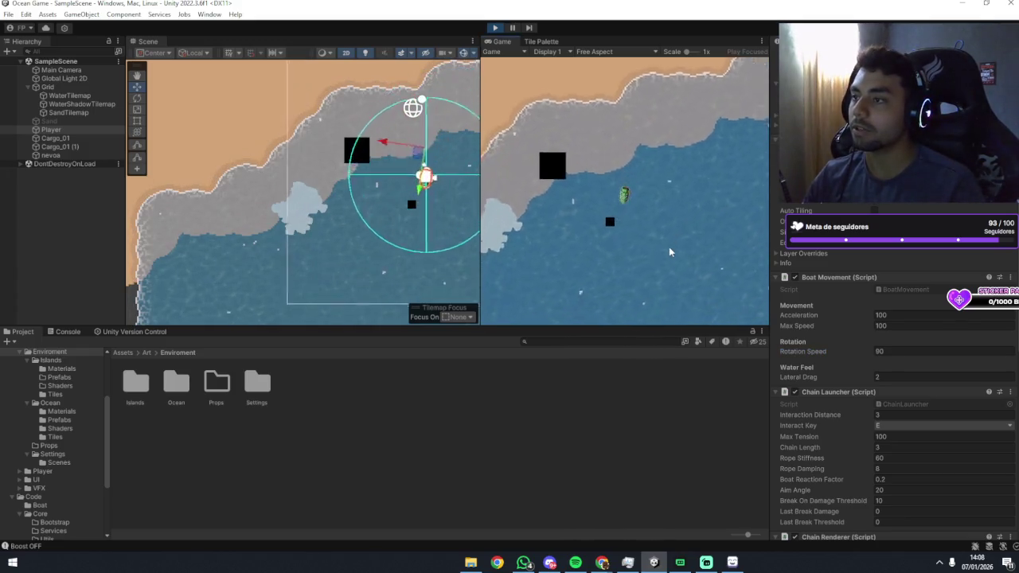
Sail along the shore, hook the large black cargo with the chain, tow it, then release it.
{"action": "key", "text": "w"}
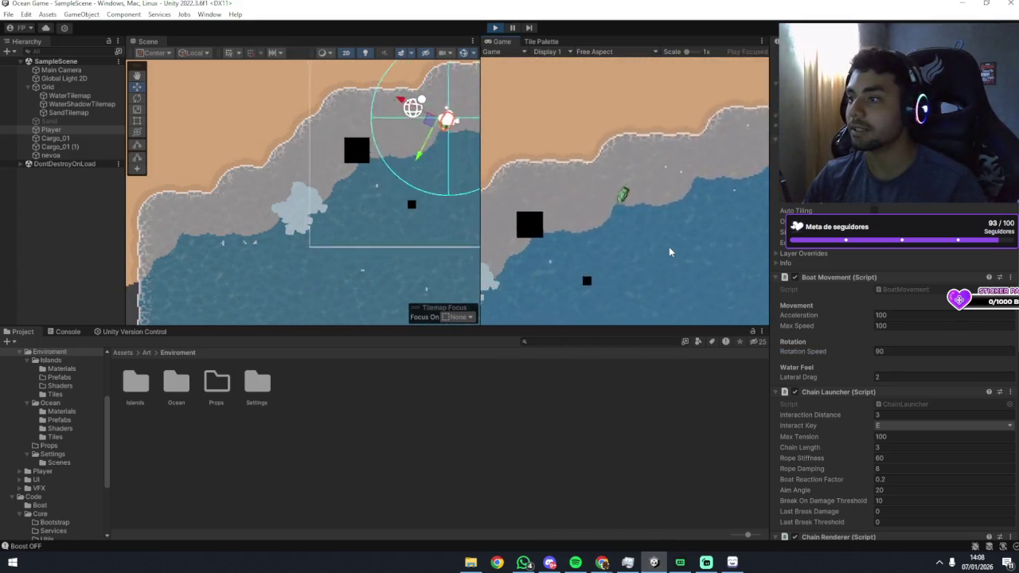
{"action": "key", "text": "w"}
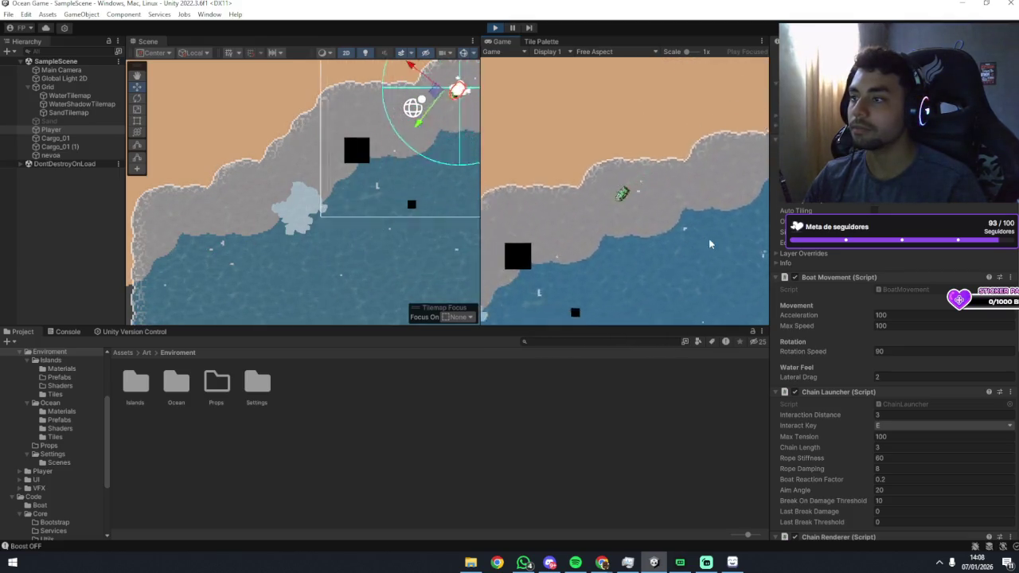
{"action": "scroll", "coordinate": [844, 347], "scroll_direction": "down", "scroll_amount": 3}
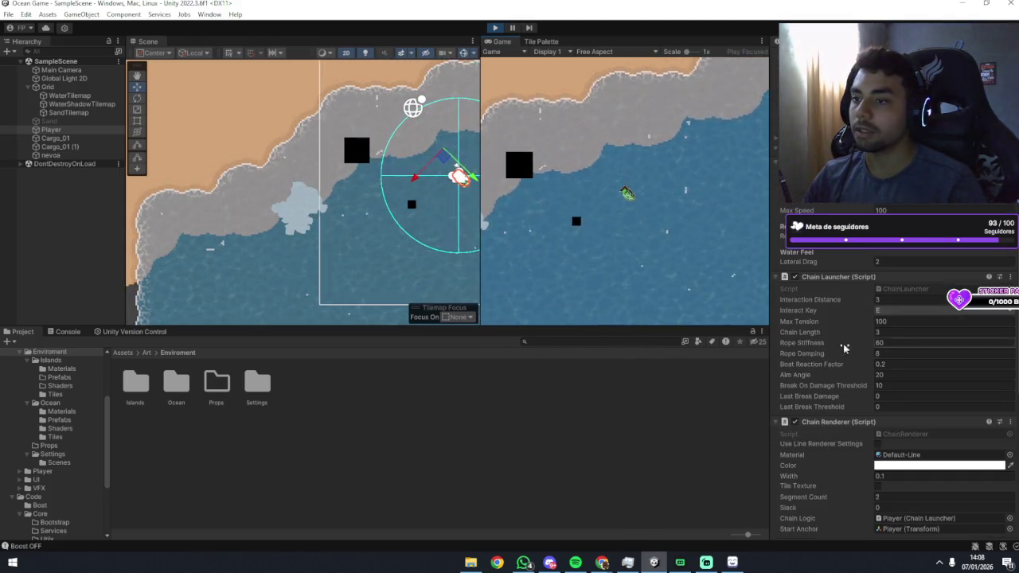
{"action": "key", "text": "d"}
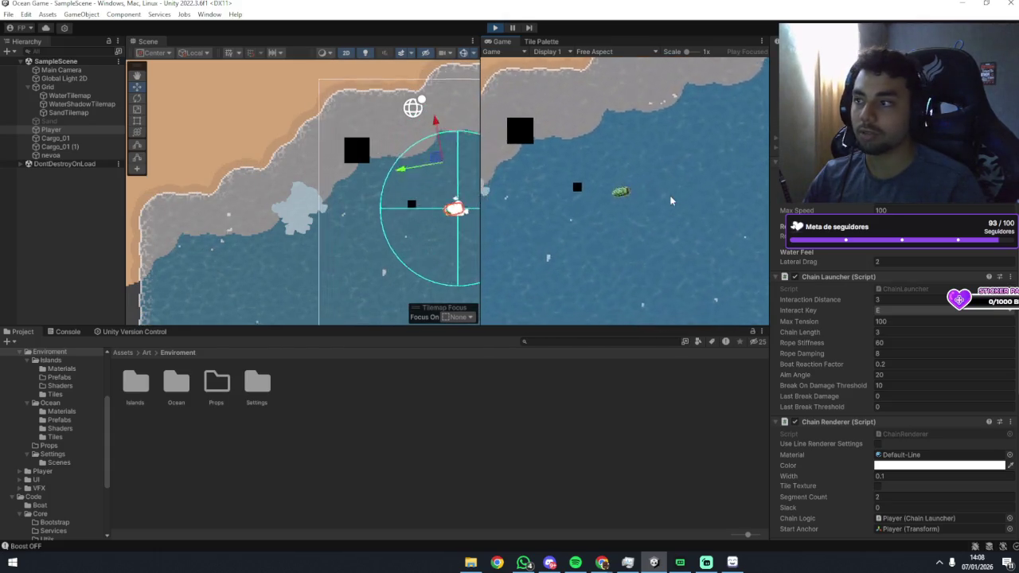
{"action": "key", "text": "e"}
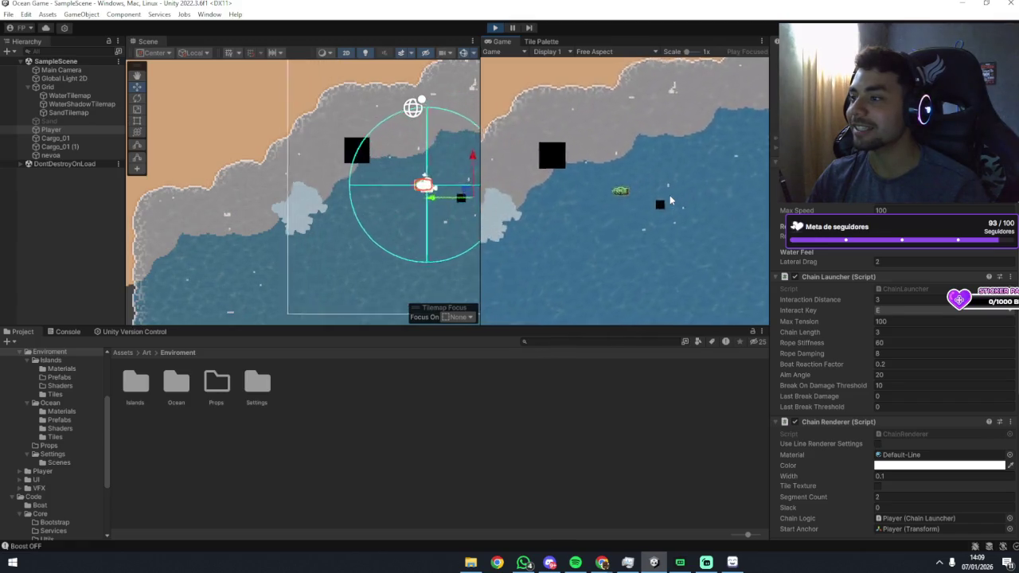
{"action": "key", "text": "e"}
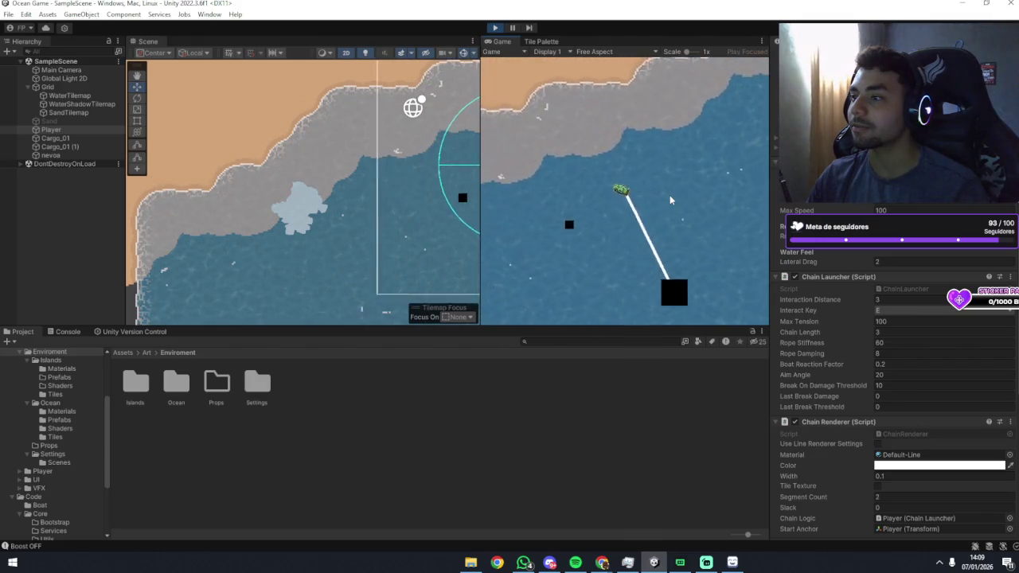
{"action": "key", "text": "e"}
{"action": "scroll", "coordinate": [850, 421], "scroll_direction": "down", "scroll_amount": 2}
Reattach the chain to the cargo and tow it, steering up toward the coast.
{"action": "scroll", "coordinate": [850, 422], "scroll_direction": "down", "scroll_amount": 4}
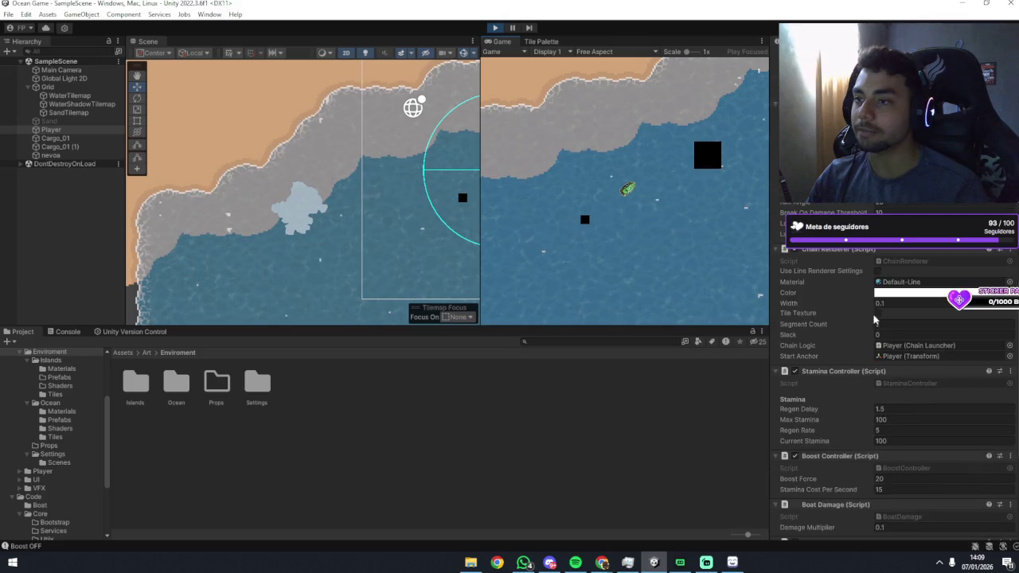
{"action": "key", "text": "e"}
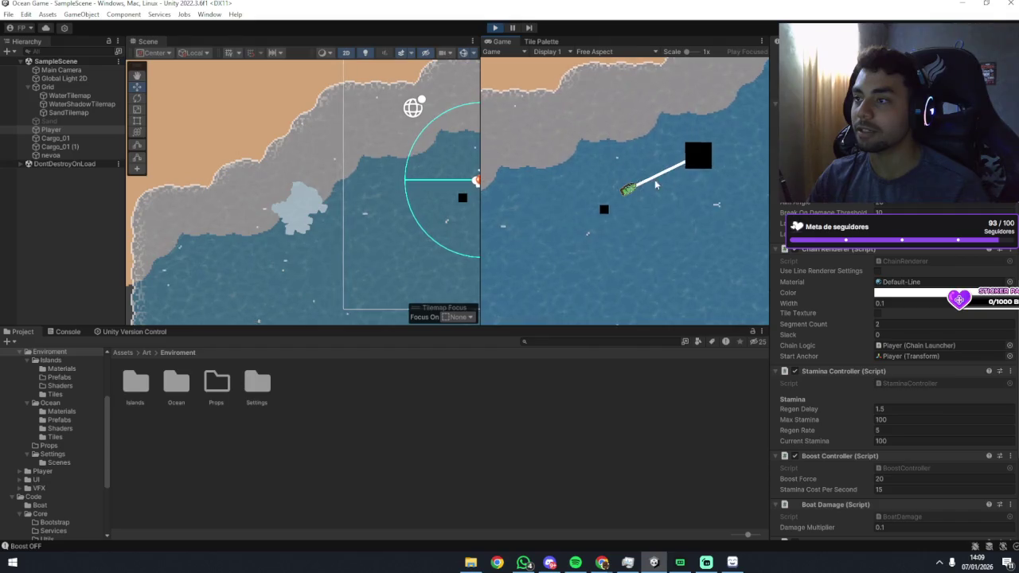
{"action": "key", "text": "d"}
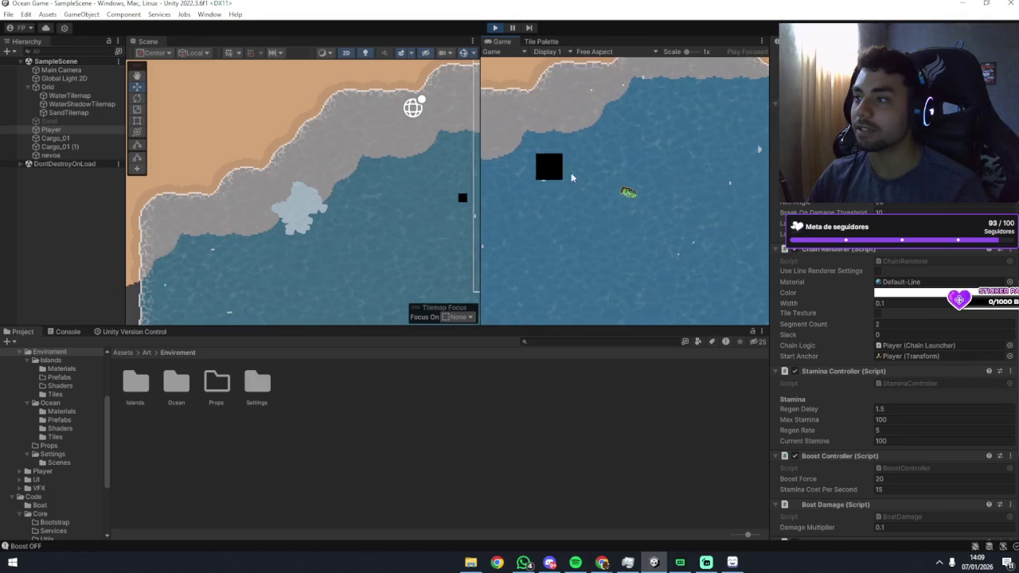
{"action": "scroll", "coordinate": [856, 380], "scroll_direction": "down", "scroll_amount": 3}
{"action": "scroll", "coordinate": [856, 380], "scroll_direction": "down", "scroll_amount": 2}
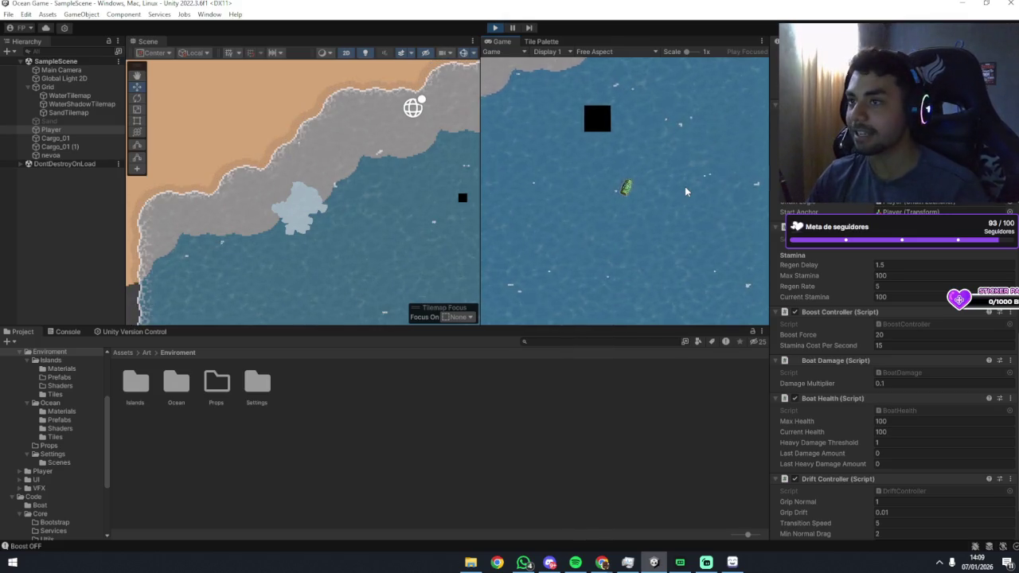
{"action": "key", "text": "w"}
{"action": "key", "text": "d"}
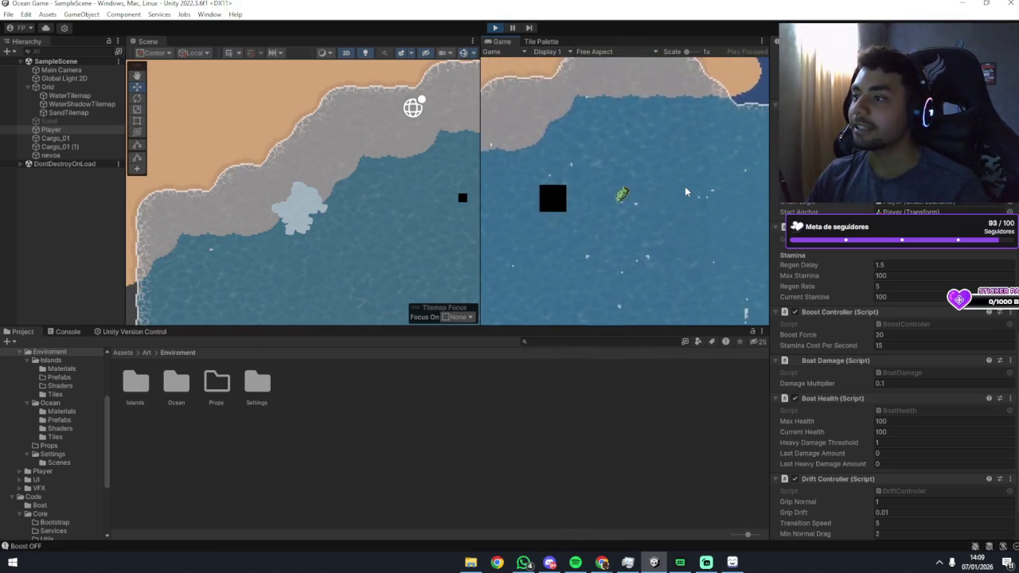
{"action": "key", "text": "a"}
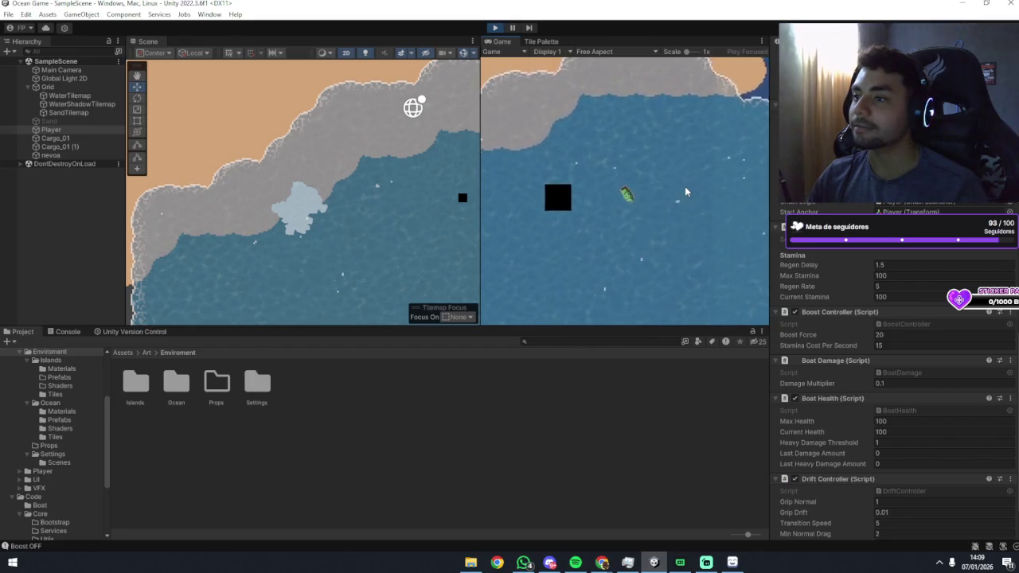
{"action": "key", "text": "d"}
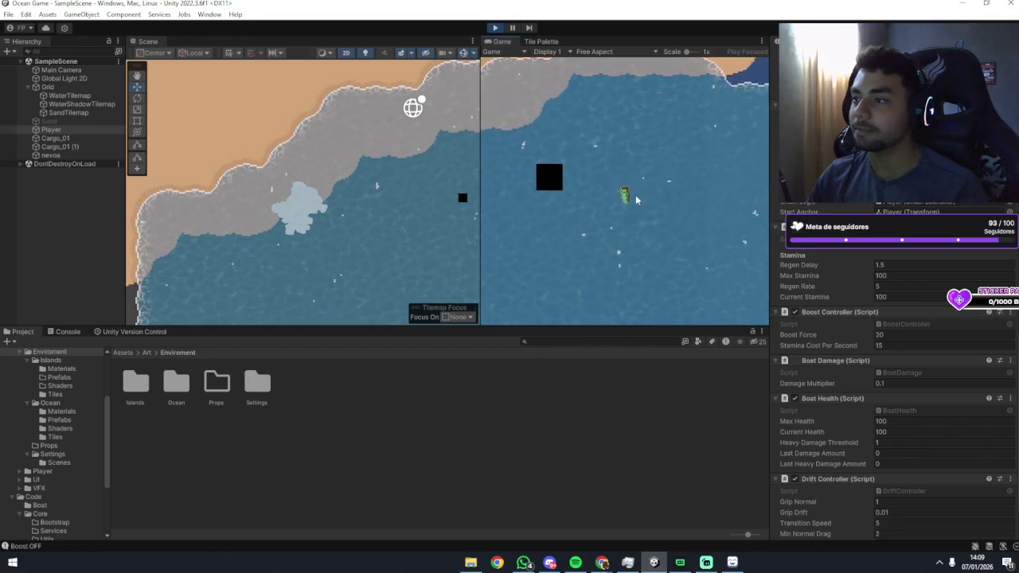
Boost the boat around with Shift while steering, draining Current Stamina to about 60.
{"action": "key", "text": "w"}
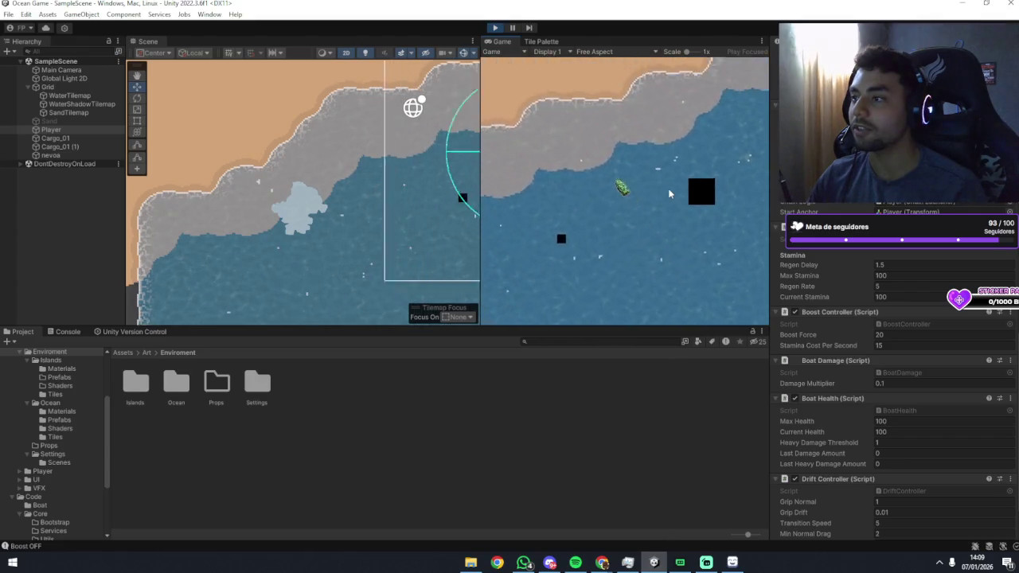
{"action": "key", "text": "shift"}
{"action": "key", "text": "a"}
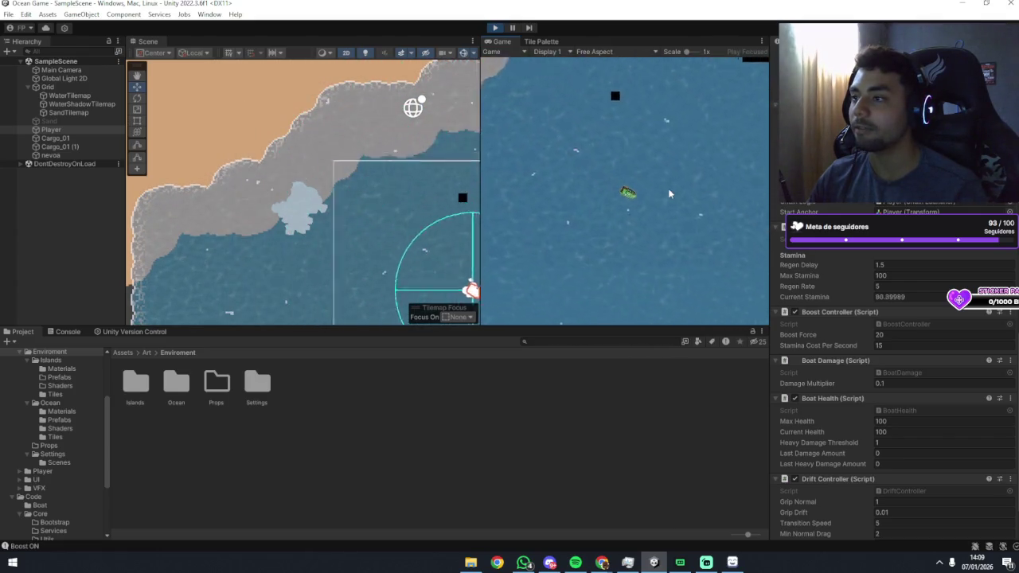
{"action": "key", "text": "a"}
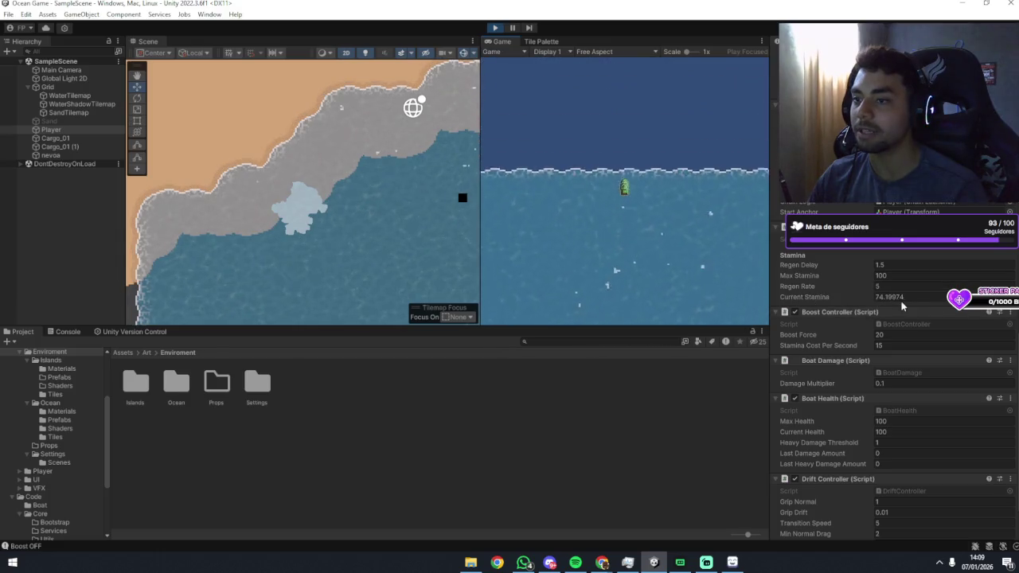
{"action": "key", "text": "s"}
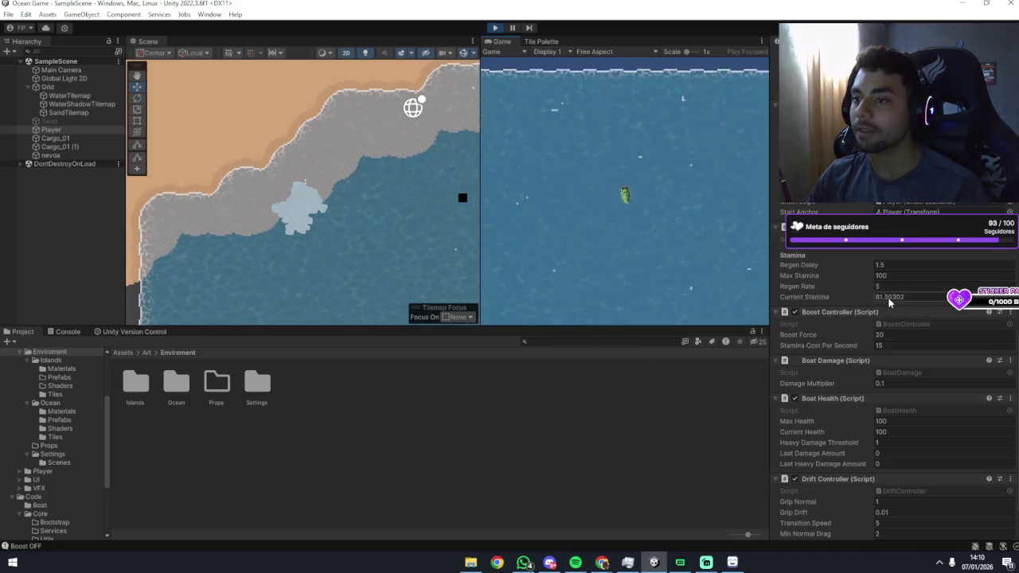
{"action": "key", "text": "a"}
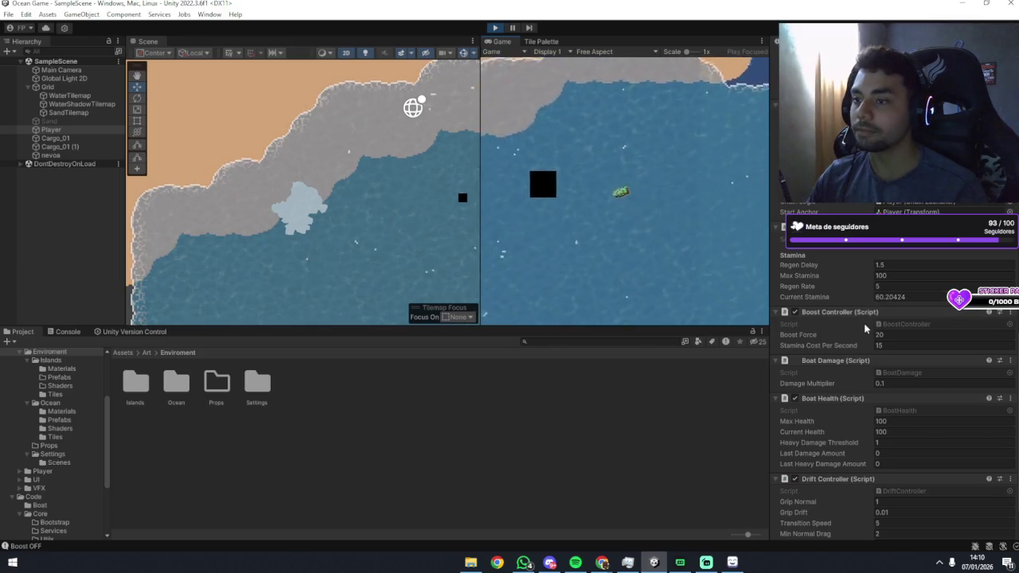
{"action": "key", "text": "d"}
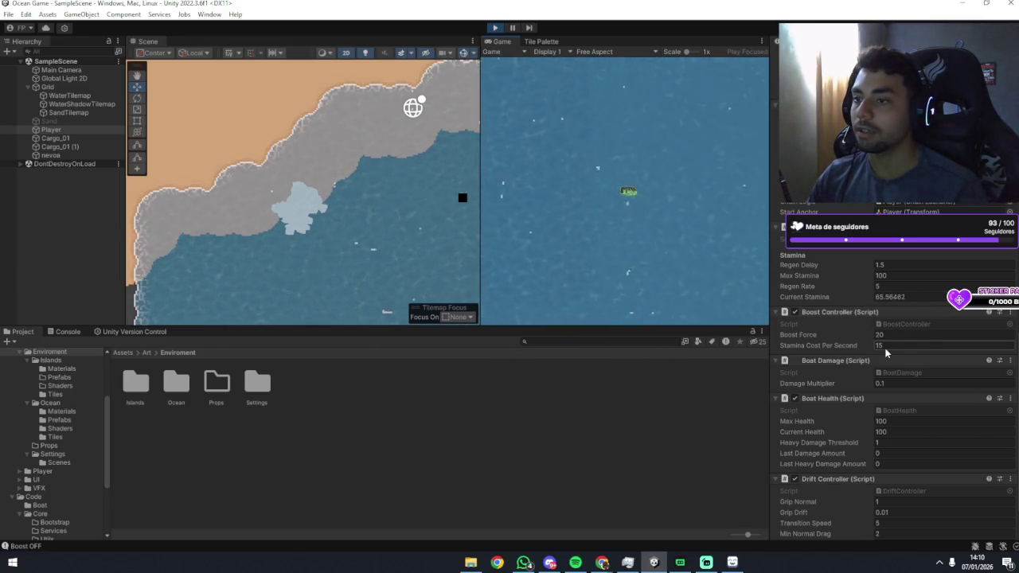
{"action": "double_click", "coordinate": [877, 335]}
Set Boost Force to 20, then change it to 100.
{"action": "type", "text": "20"}
{"action": "key", "text": "Return"}
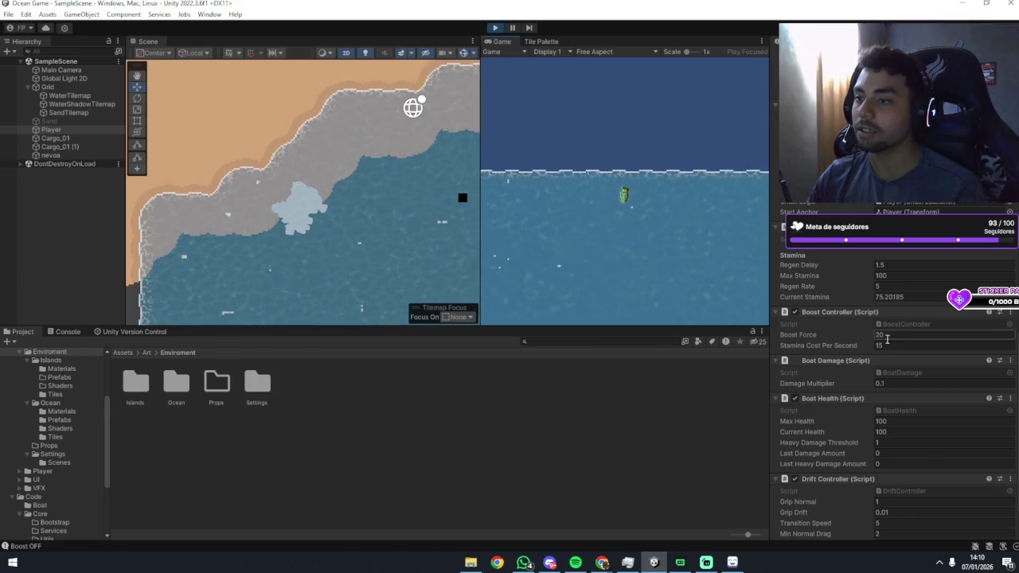
{"action": "double_click", "coordinate": [890, 335]}
{"action": "type", "text": "100"}
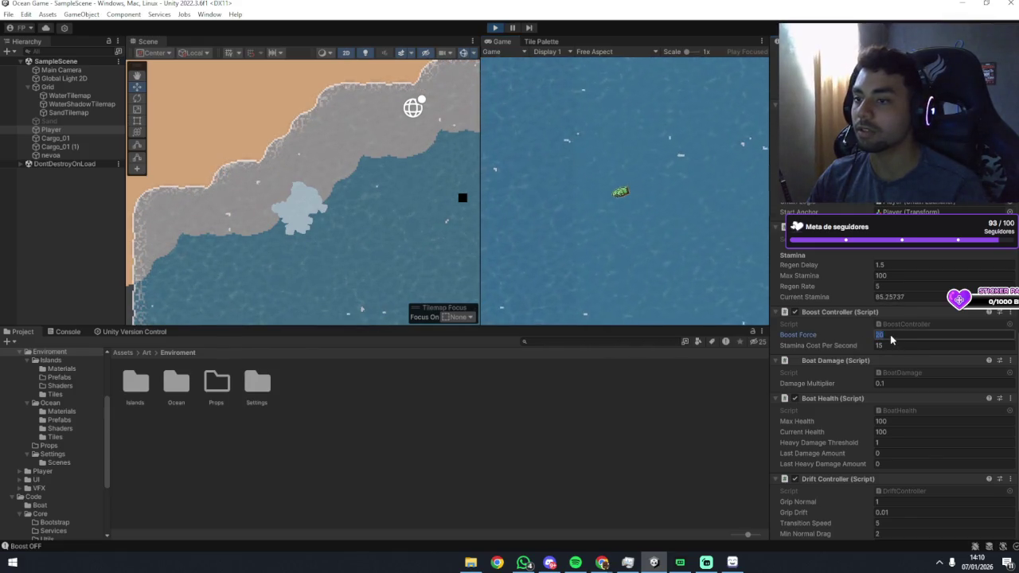
{"action": "left_click", "coordinate": [669, 213]}
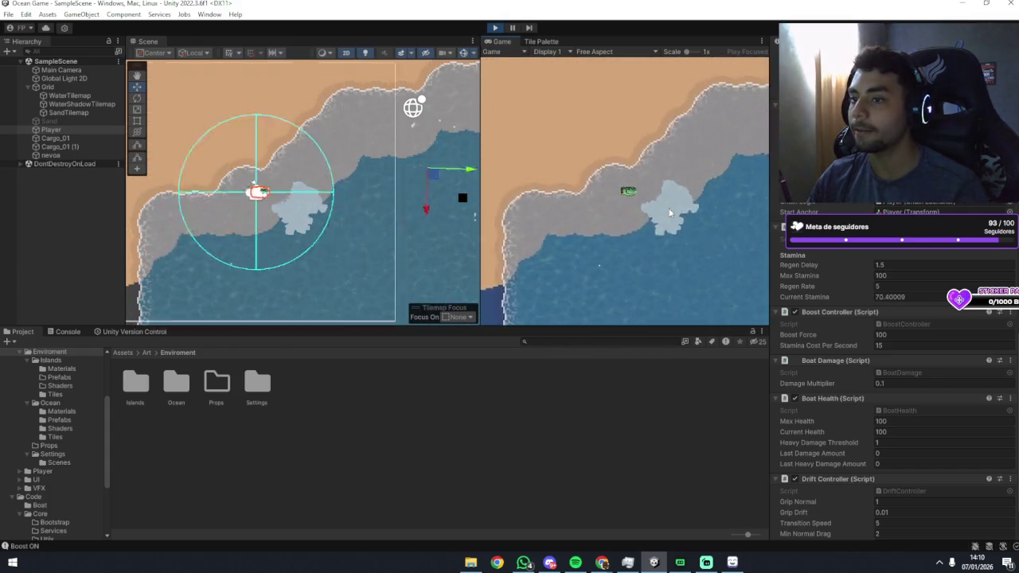
Set Stamina Cost Per Second to 15, sail briefly, then open monstro.png from H:\Ocean\images.
{"action": "left_click", "coordinate": [907, 345]}
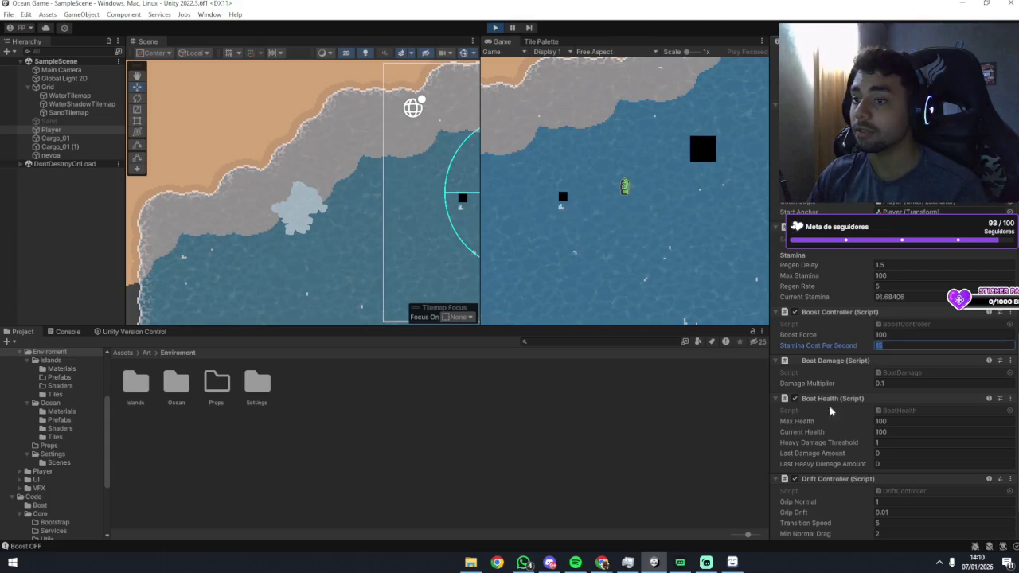
{"action": "left_click", "coordinate": [625, 199]}
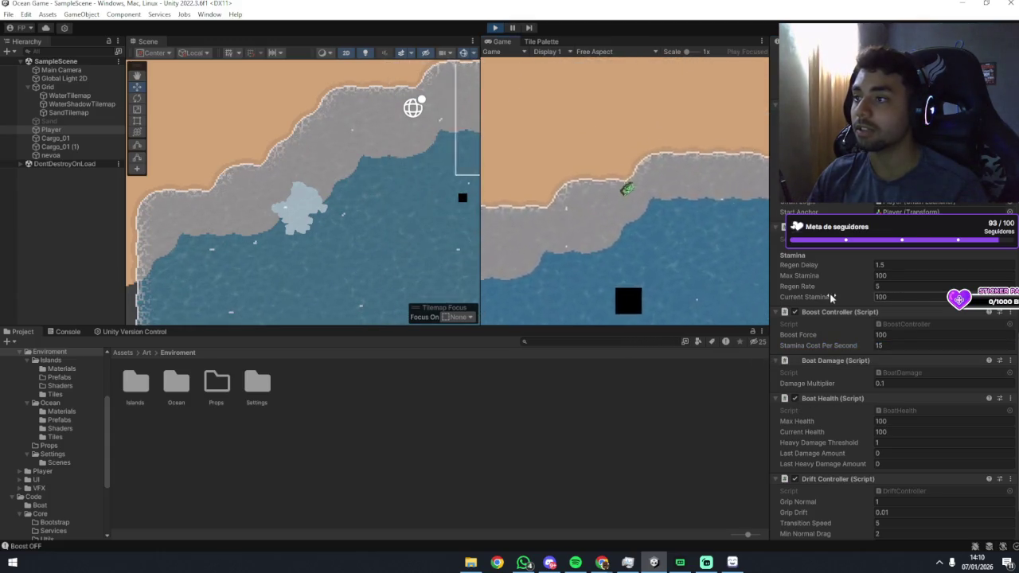
{"action": "key", "text": "shift"}
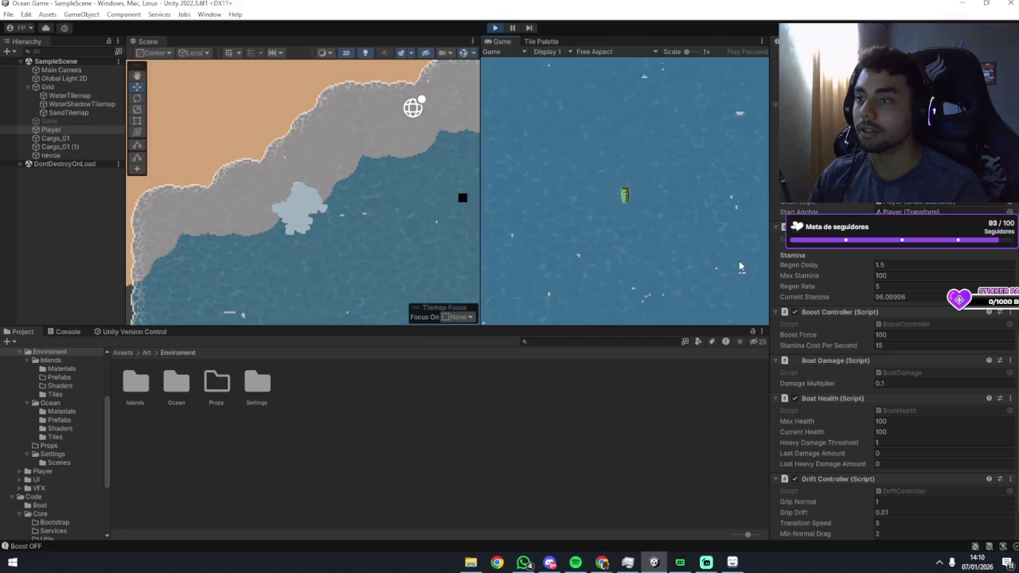
{"action": "key", "text": "alt+Tab"}
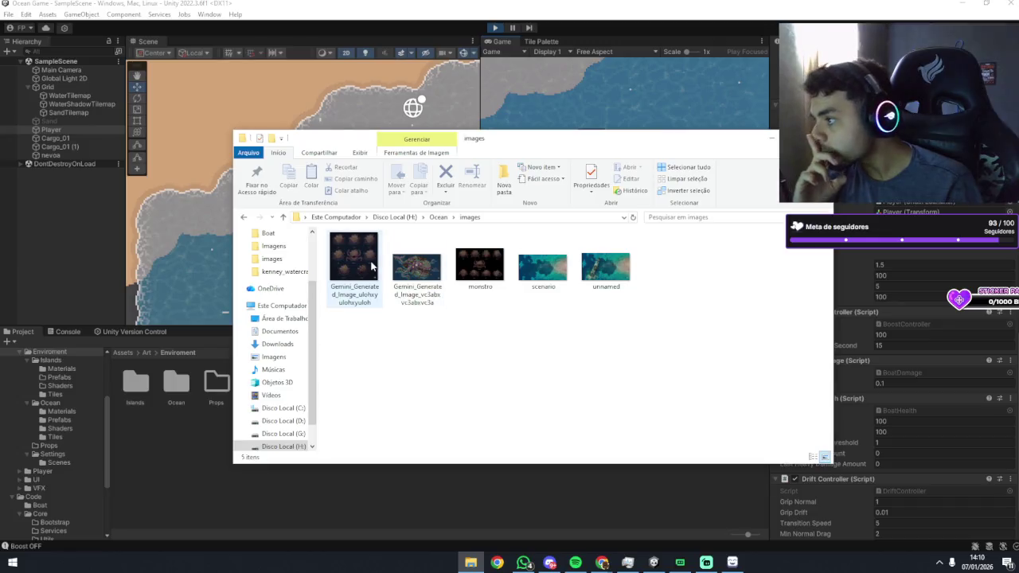
{"action": "left_click", "coordinate": [480, 265]}
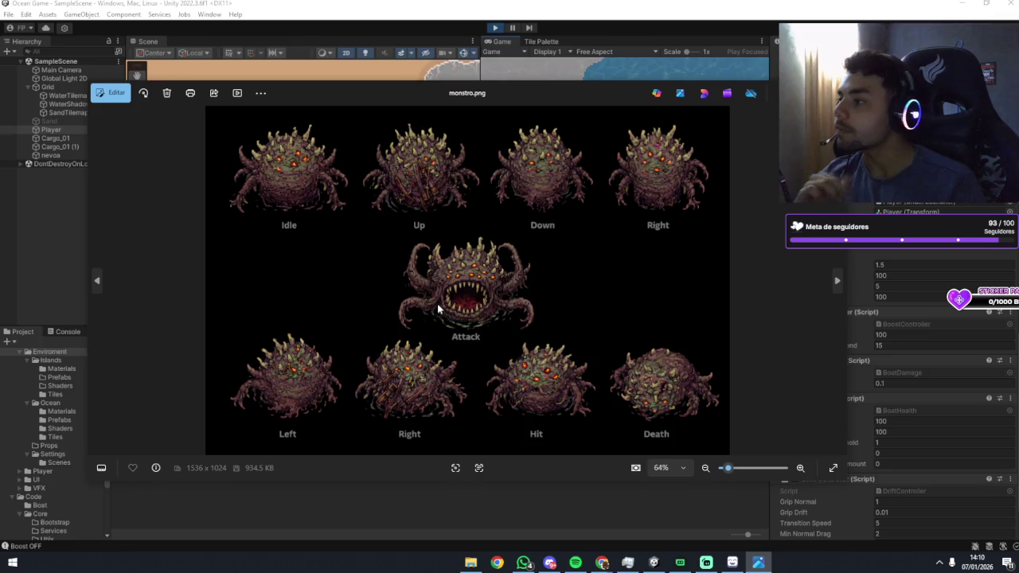
Zoom in and out on the monstro sprite sheet to inspect the Attack and other frames, then close it.
{"action": "scroll", "coordinate": [450, 310], "scroll_direction": "up", "scroll_amount": 2}
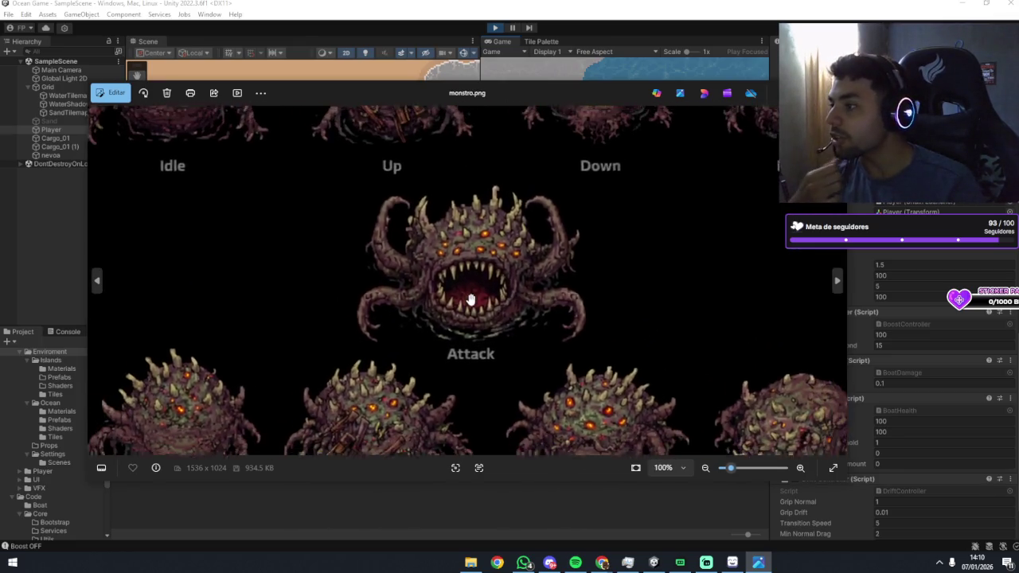
{"action": "scroll", "coordinate": [471, 300], "scroll_direction": "down", "scroll_amount": 2}
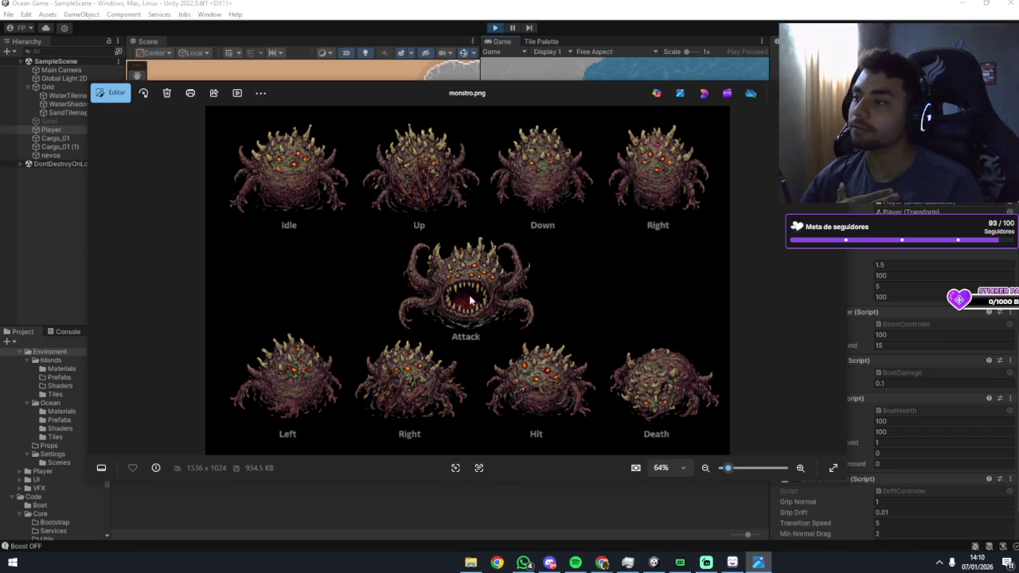
{"action": "scroll", "coordinate": [470, 300], "scroll_direction": "up", "scroll_amount": 2}
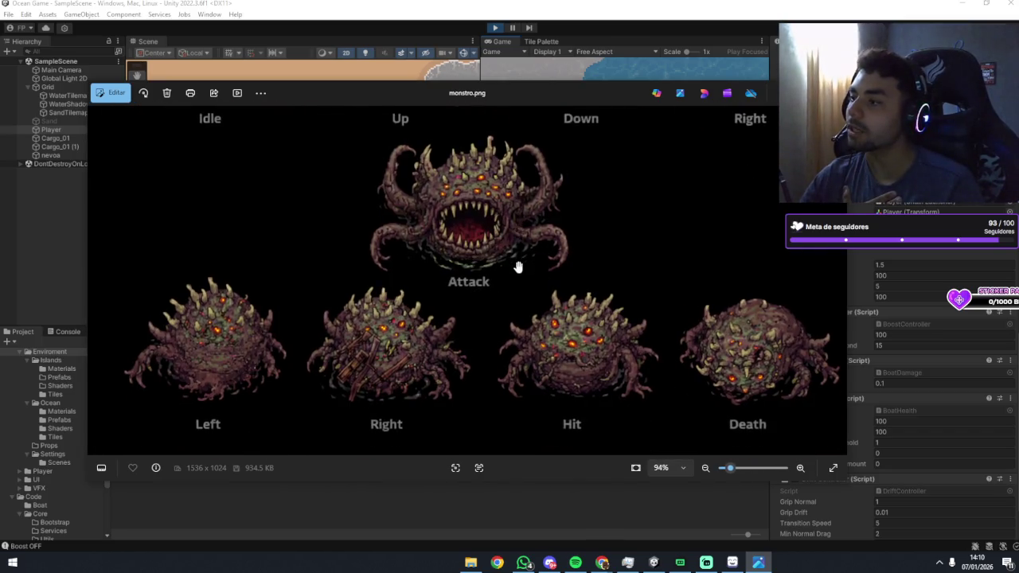
{"action": "scroll", "coordinate": [517, 267], "scroll_direction": "up", "scroll_amount": 3}
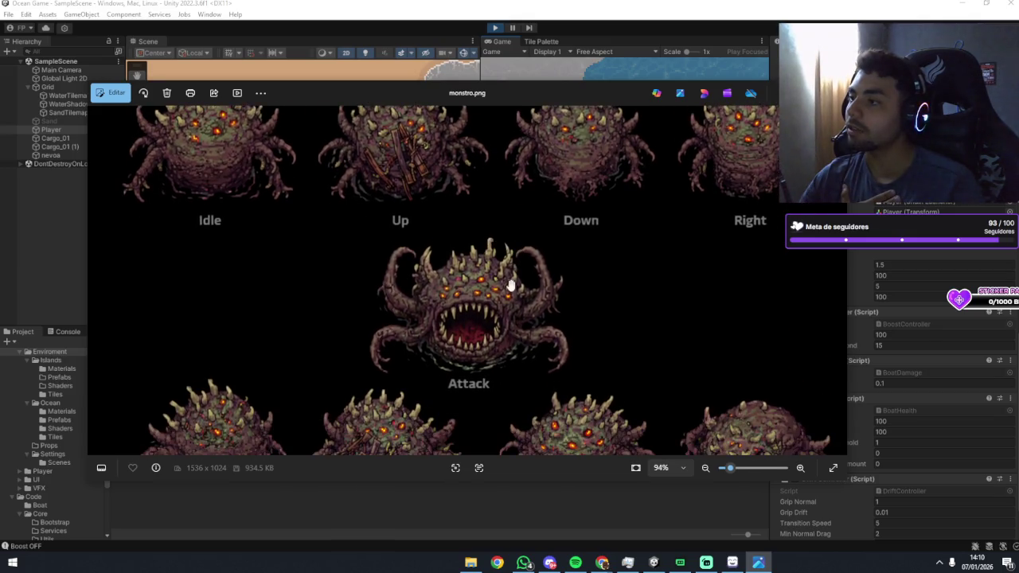
{"action": "scroll", "coordinate": [382, 291], "scroll_direction": "down", "scroll_amount": 2}
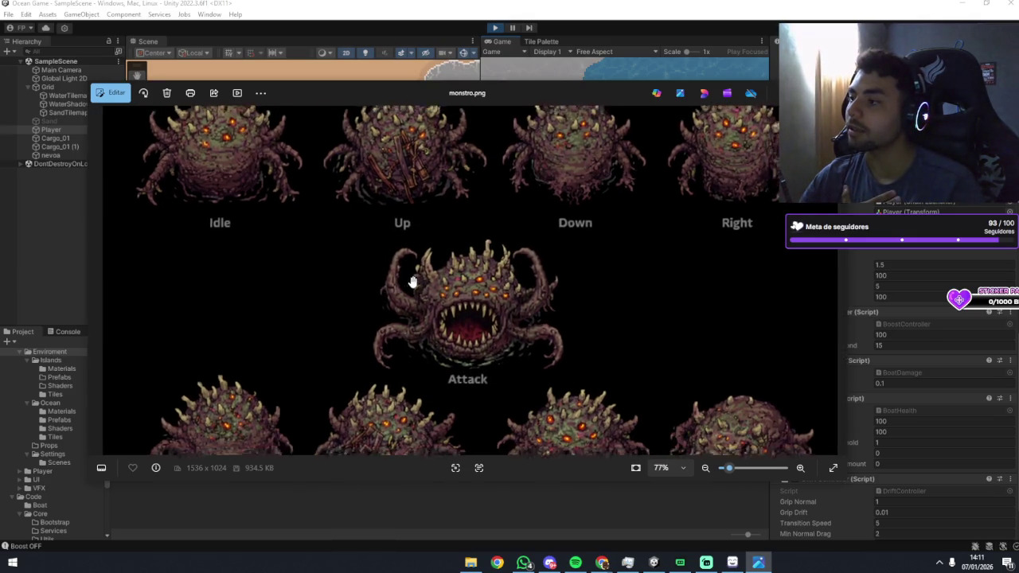
{"action": "scroll", "coordinate": [486, 297], "scroll_direction": "up", "scroll_amount": 2}
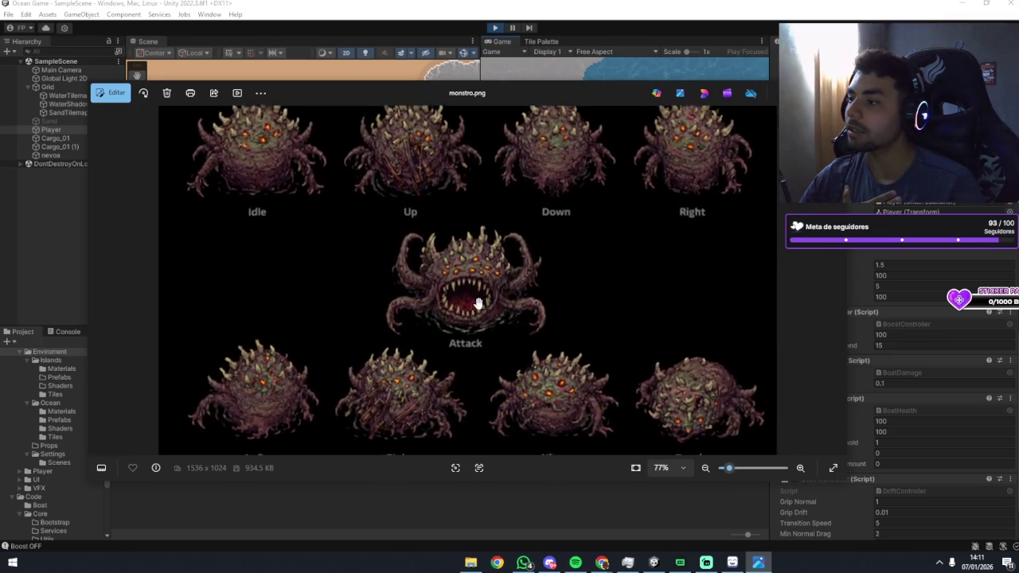
{"action": "scroll", "coordinate": [470, 299], "scroll_direction": "down", "scroll_amount": 2}
{"action": "scroll", "coordinate": [446, 302], "scroll_direction": "up", "scroll_amount": 2}
{"action": "scroll", "coordinate": [462, 295], "scroll_direction": "up", "scroll_amount": 3}
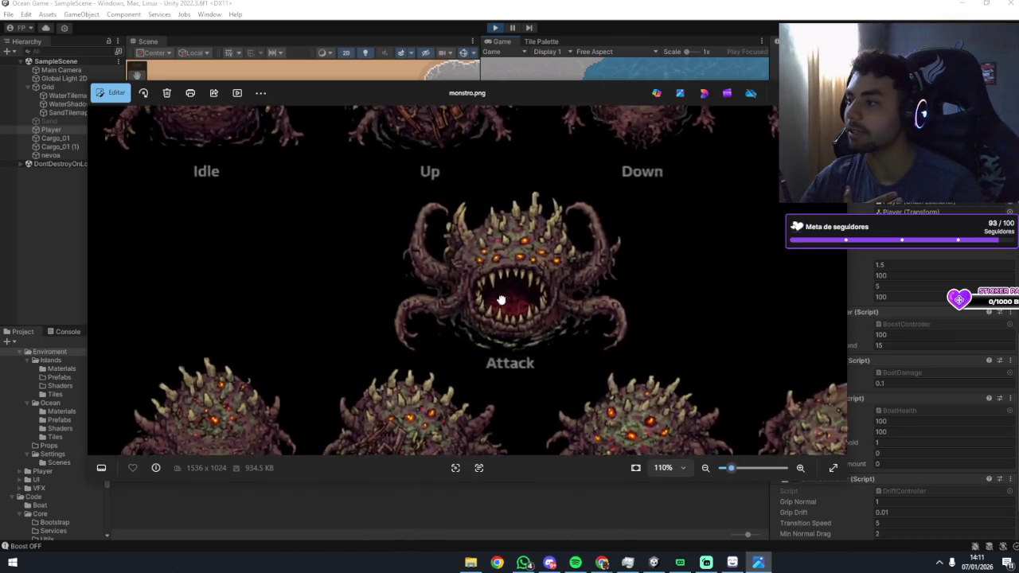
{"action": "scroll", "coordinate": [493, 286], "scroll_direction": "down", "scroll_amount": 4}
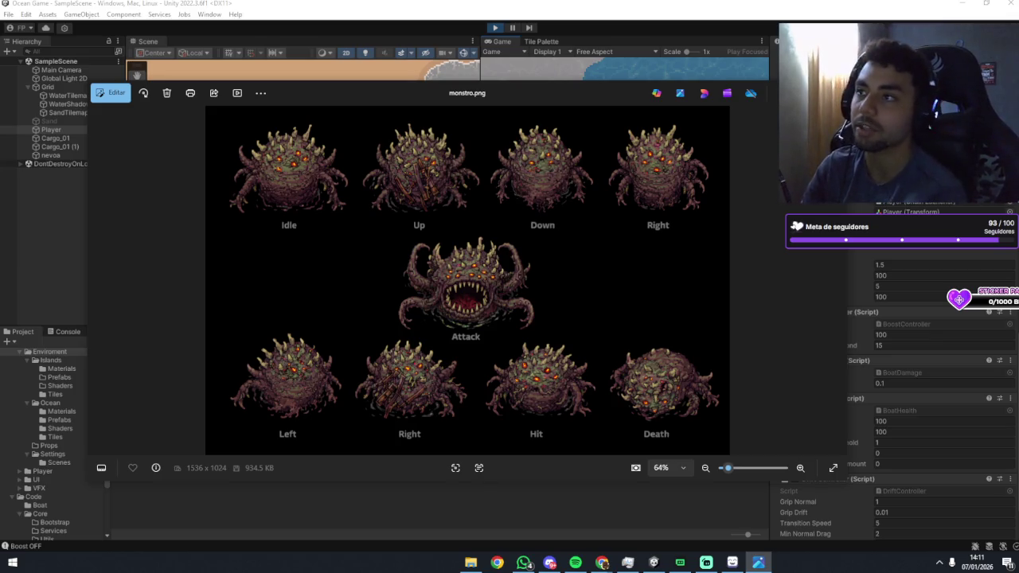
{"action": "key", "text": "Escape"}
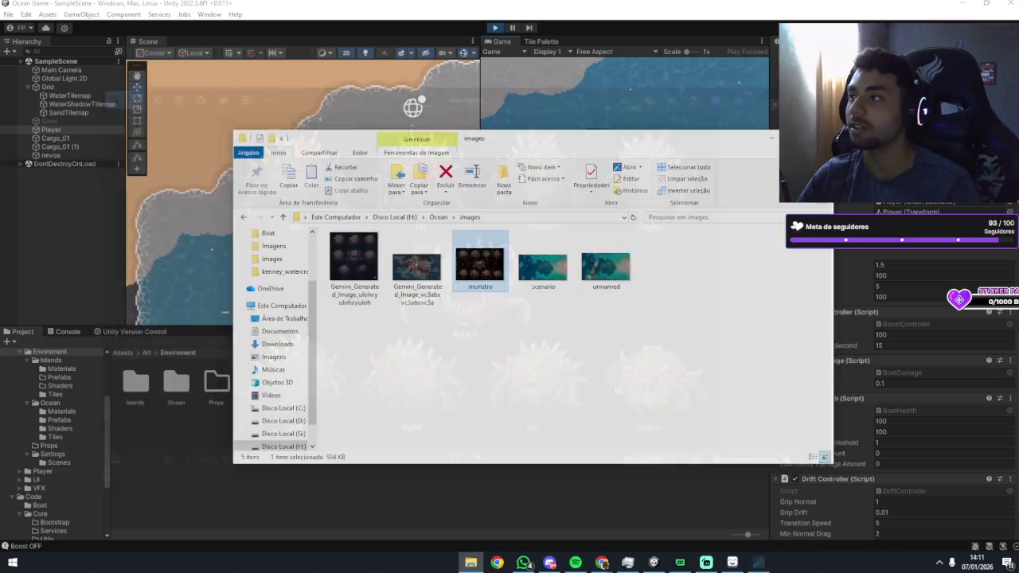
Resume sailing, scroll the Inspector to Boat Health (about 84.8), then select Cargo_01.
{"action": "left_click", "coordinate": [633, 104]}
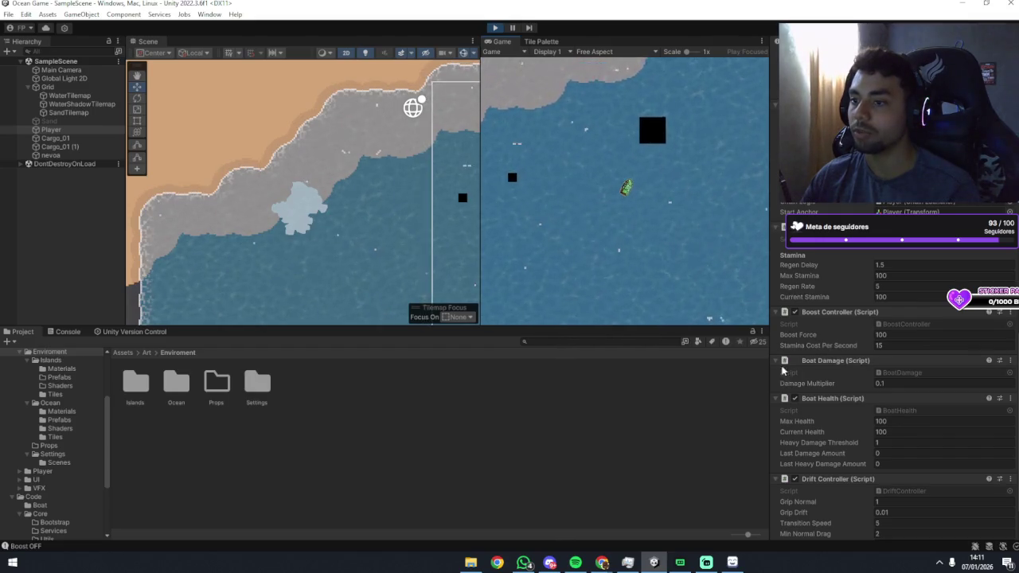
{"action": "scroll", "coordinate": [848, 392], "scroll_direction": "down", "scroll_amount": 1}
{"action": "scroll", "coordinate": [849, 392], "scroll_direction": "down", "scroll_amount": 1}
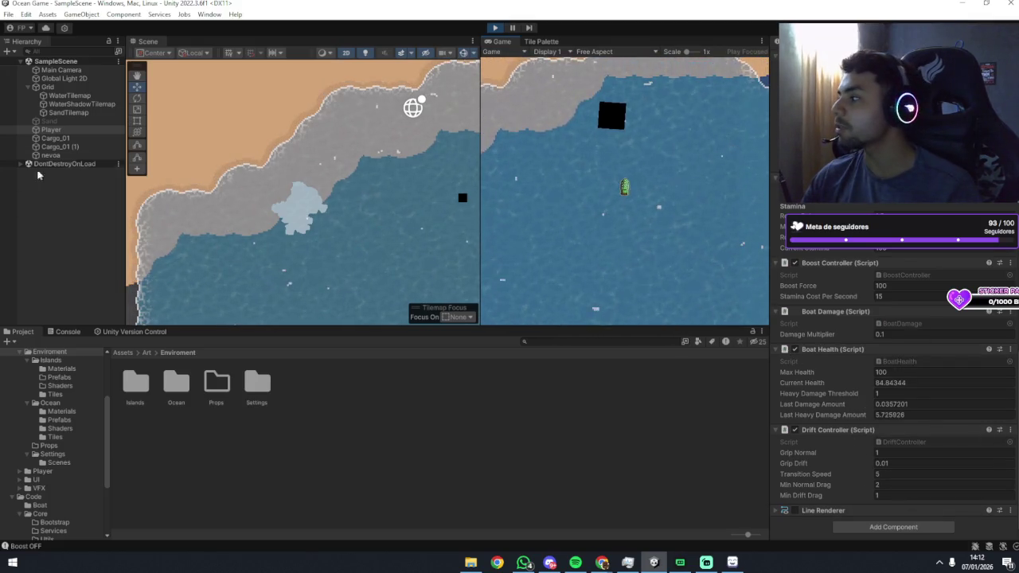
{"action": "left_click", "coordinate": [54, 138]}
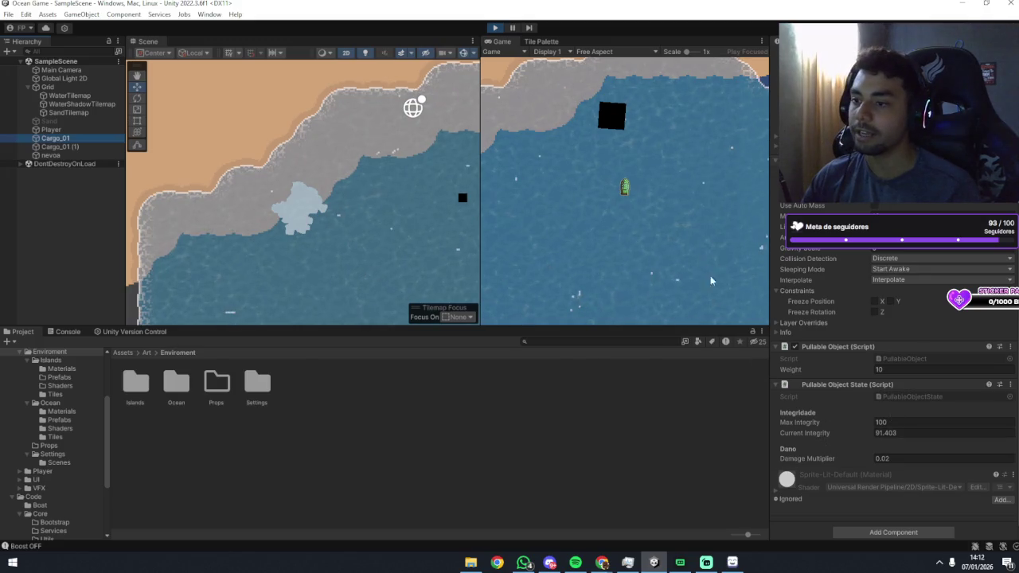
Keep playing as Cargo_01's integrity falls to about 85.6, then select the Player boat.
{"action": "left_click", "coordinate": [712, 319]}
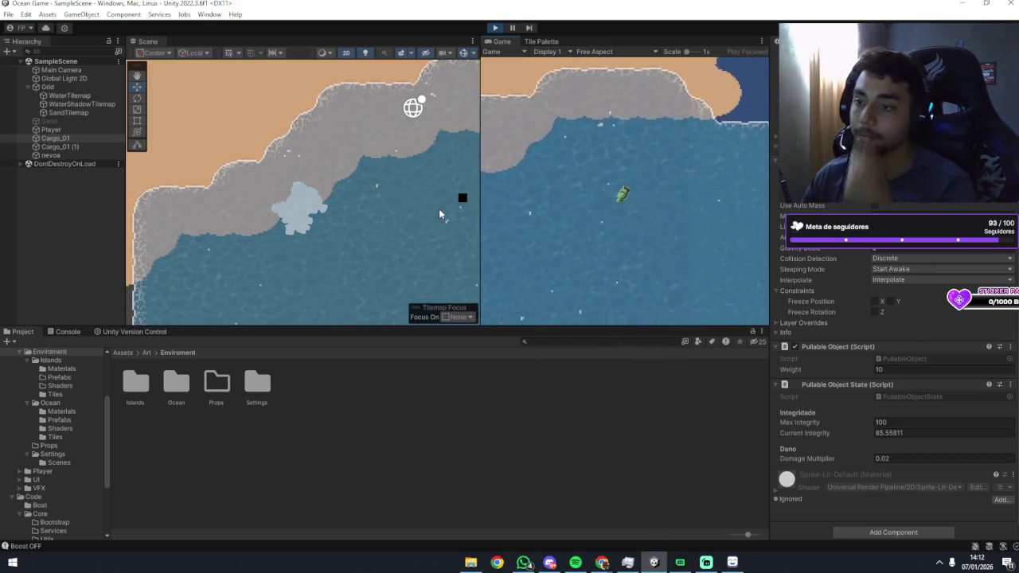
{"action": "left_click", "coordinate": [52, 129]}
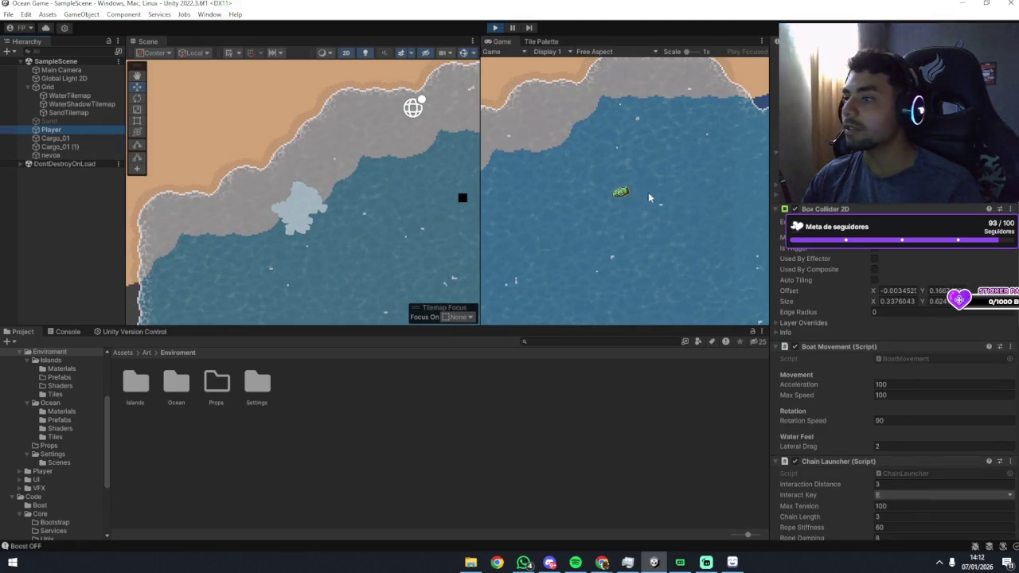
Tow cargo at length while Boat Health drops to about 21.7, then reselect Player.
{"action": "scroll", "coordinate": [906, 353], "scroll_direction": "down", "scroll_amount": 10}
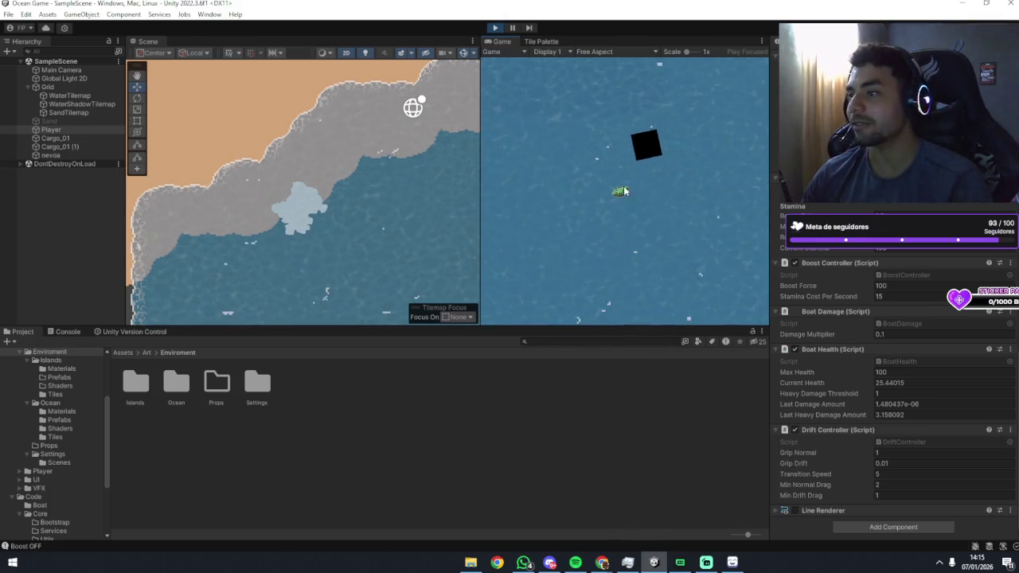
{"action": "left_click", "coordinate": [79, 131]}
{"action": "key", "text": "ctrl+d"}
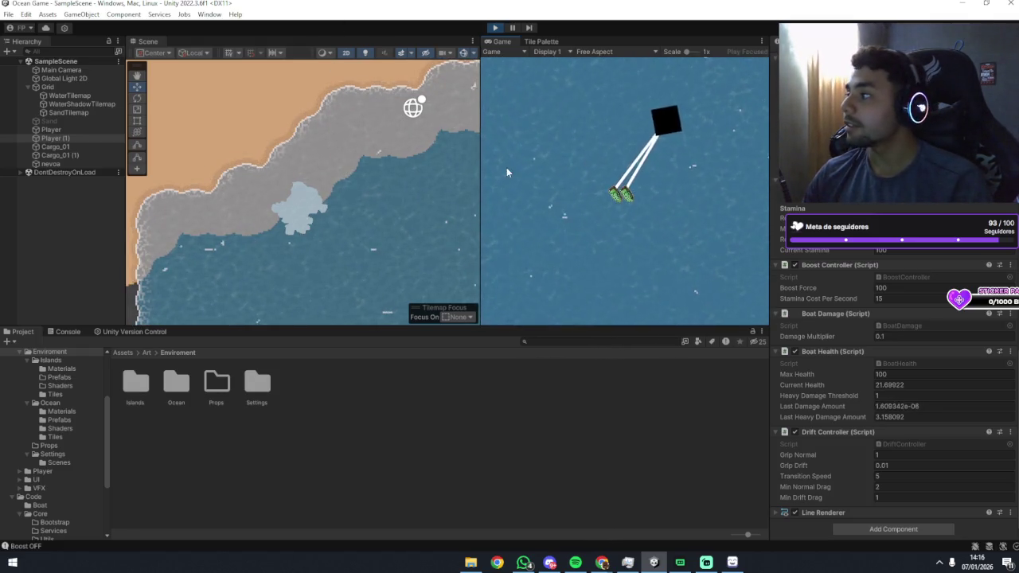
{"action": "left_click", "coordinate": [55, 139]}
{"action": "key", "text": "Delete"}
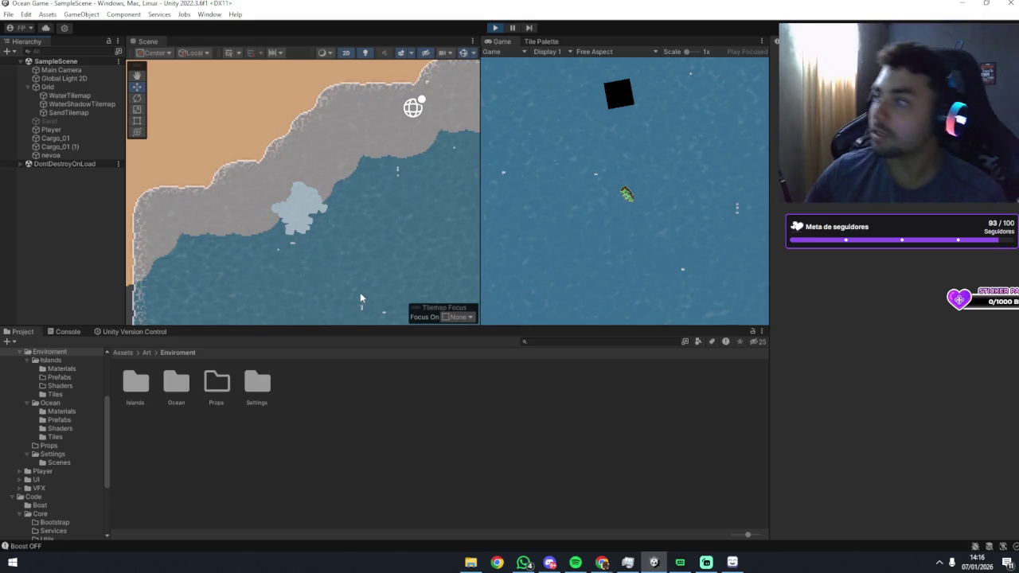
Select Player, then sail the boat to the black cargo box and chain it.
{"action": "left_click", "coordinate": [50, 129]}
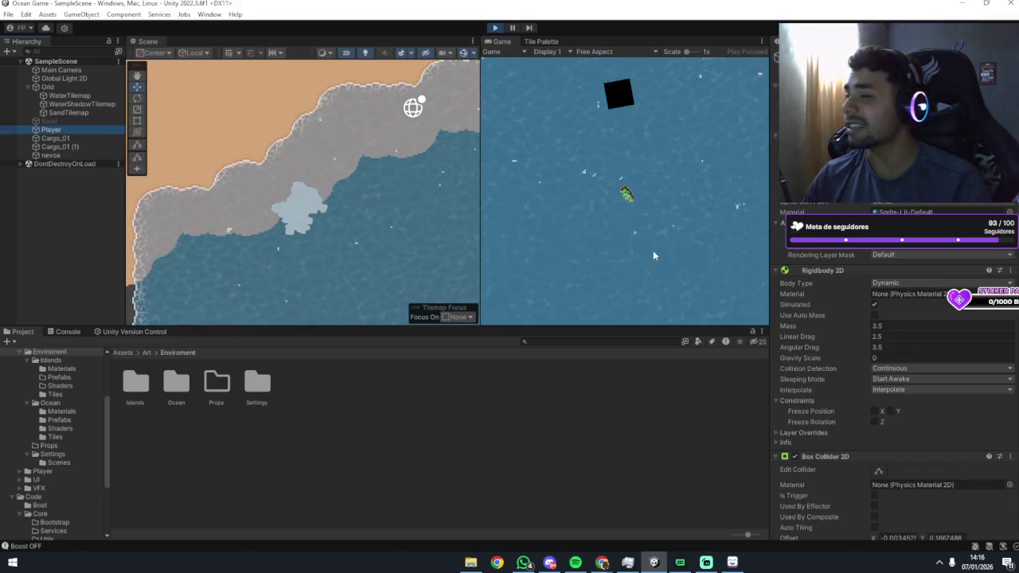
{"action": "scroll", "coordinate": [841, 268], "scroll_direction": "down", "scroll_amount": 5}
{"action": "left_click", "coordinate": [669, 184]}
{"action": "key", "text": "w"}
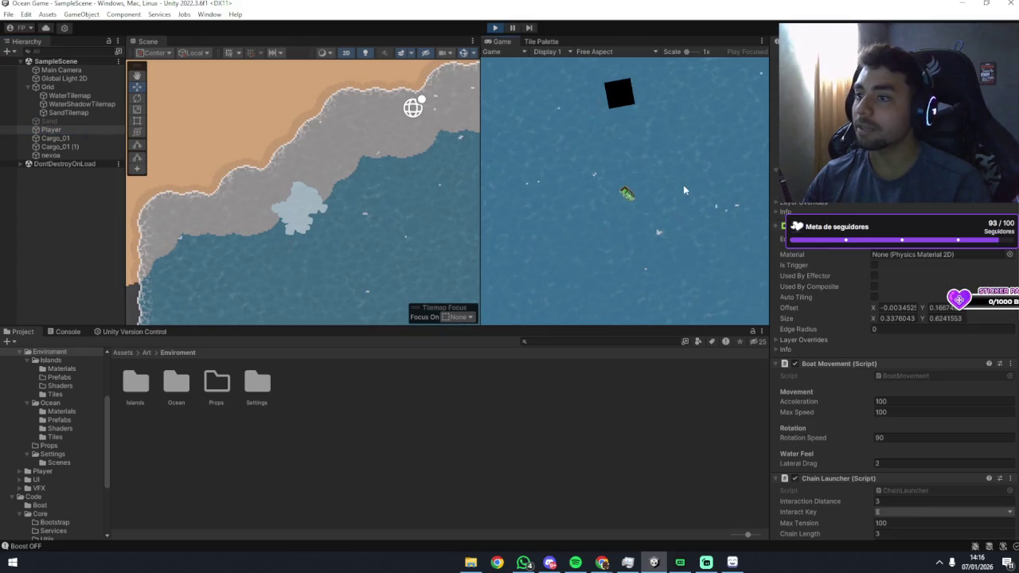
{"action": "key", "text": "e"}
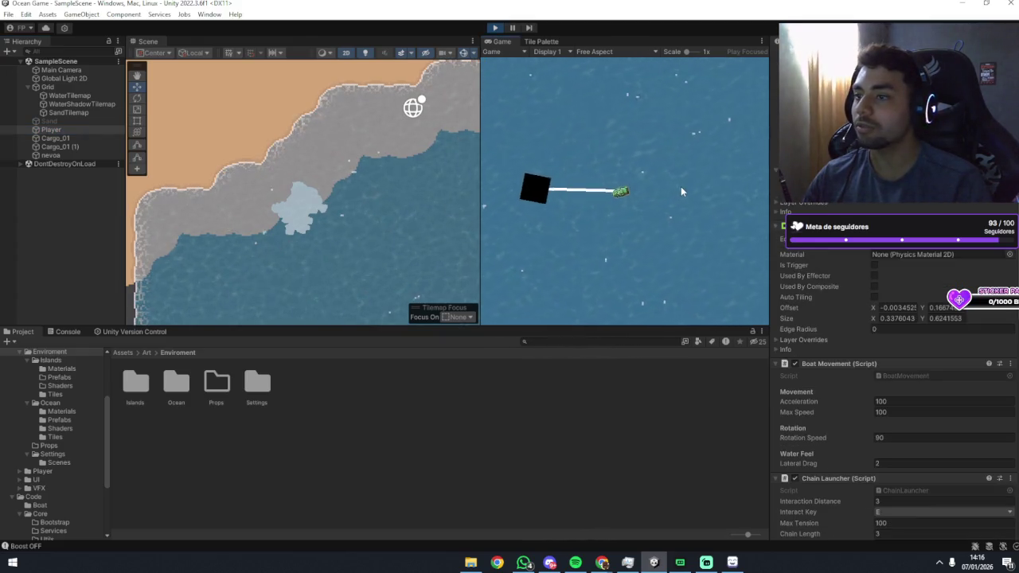
Tow the cargo away across the water on a long chain and reselect Player.
{"action": "scroll", "coordinate": [826, 327], "scroll_direction": "down", "scroll_amount": 6}
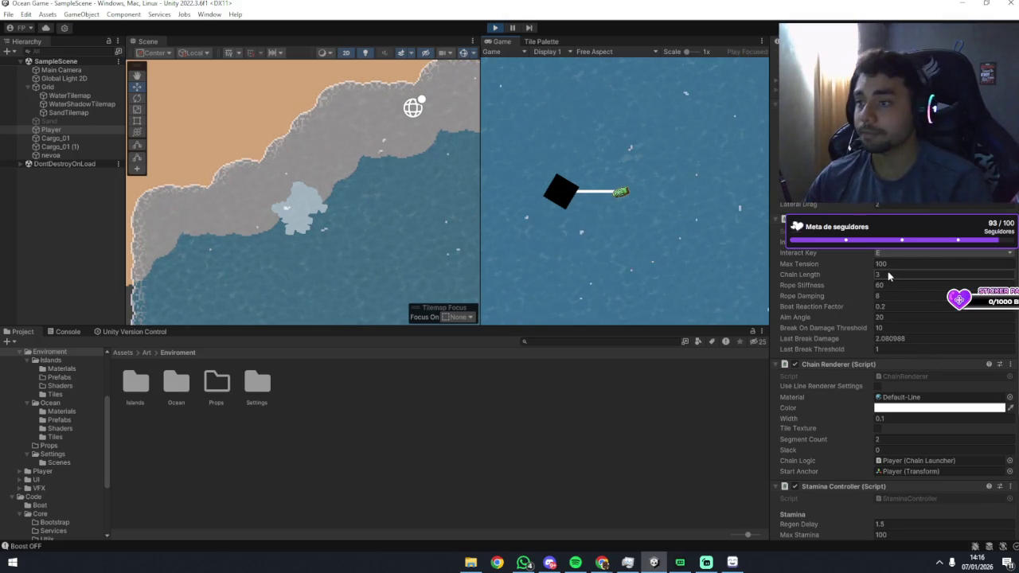
{"action": "scroll", "coordinate": [889, 275], "scroll_direction": "down", "scroll_amount": 1}
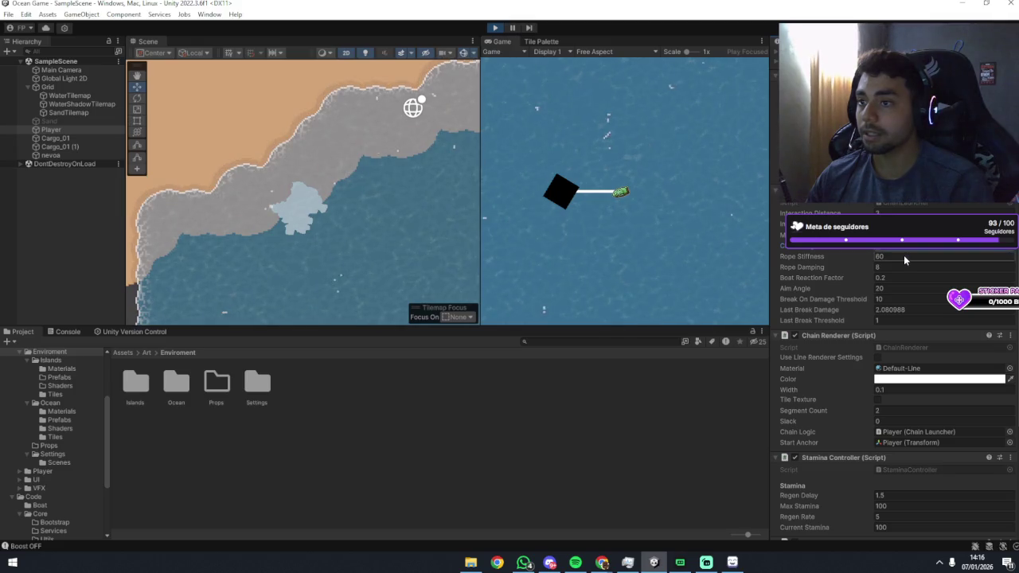
{"action": "key", "text": "w"}
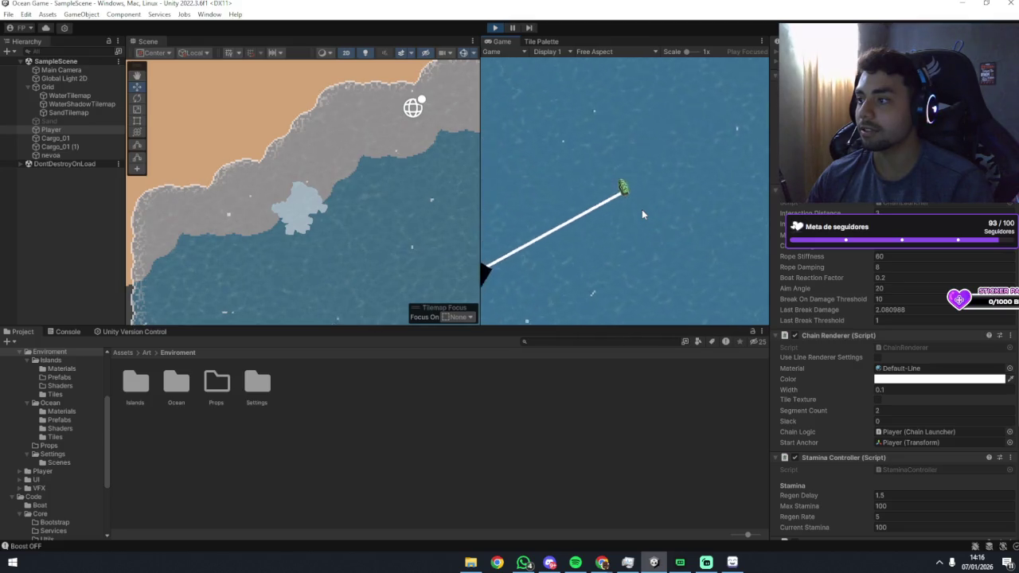
{"action": "left_click", "coordinate": [49, 130]}
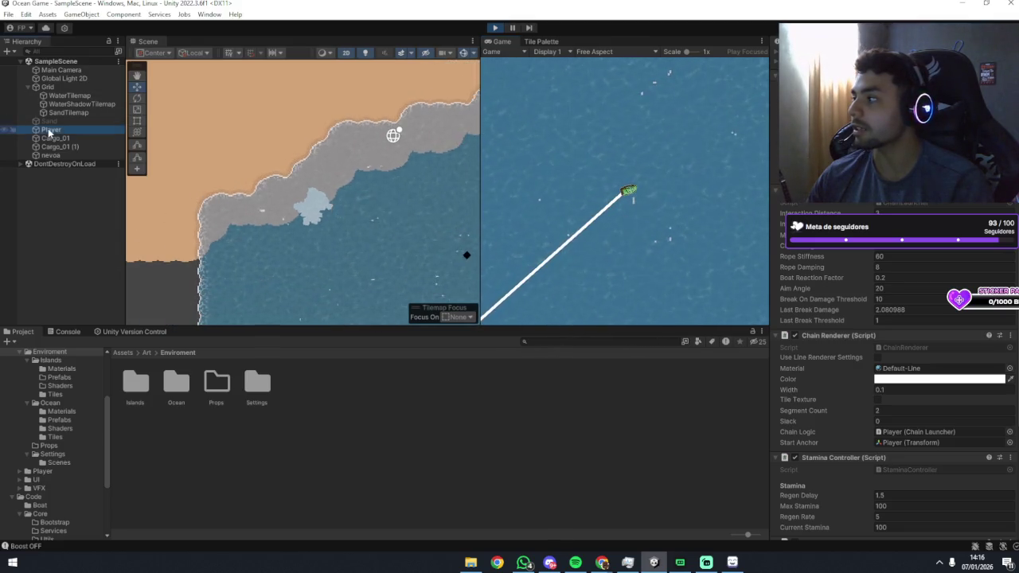
Frame Player in the Scene view, steer the boat, and hook the chain onto the black diamond cargo.
{"action": "double_click", "coordinate": [50, 130]}
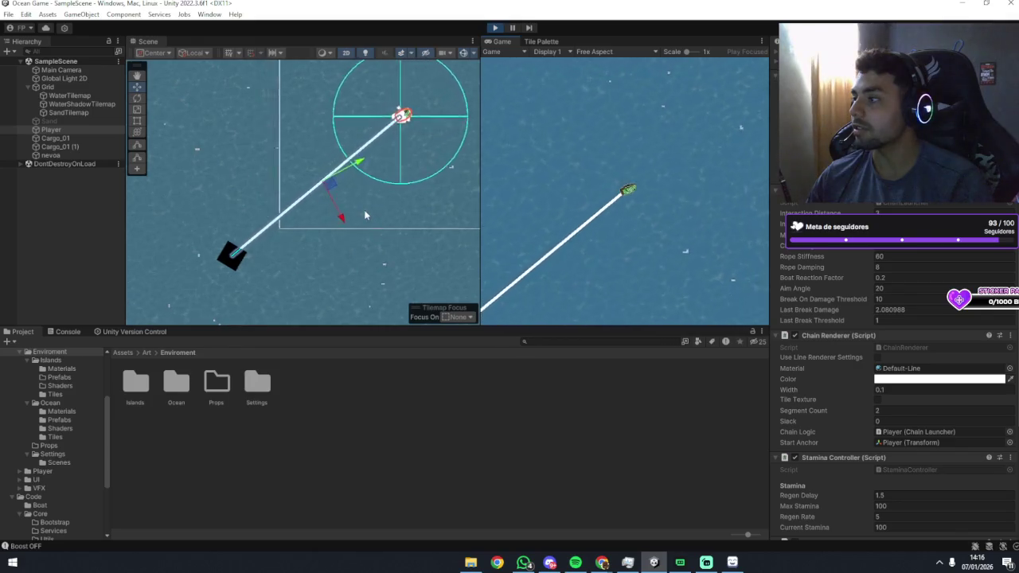
{"action": "key", "text": "f"}
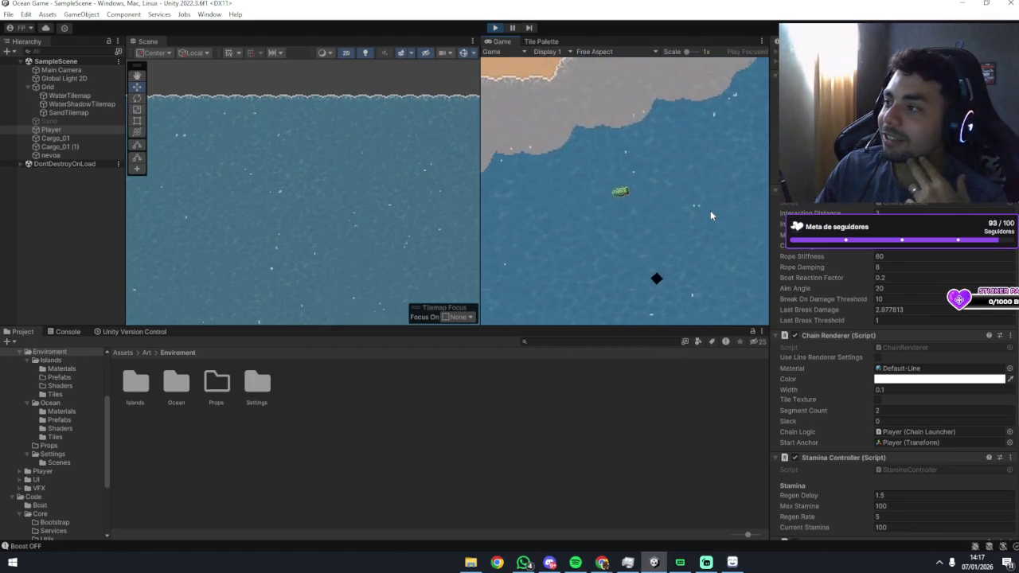
{"action": "key", "text": "e"}
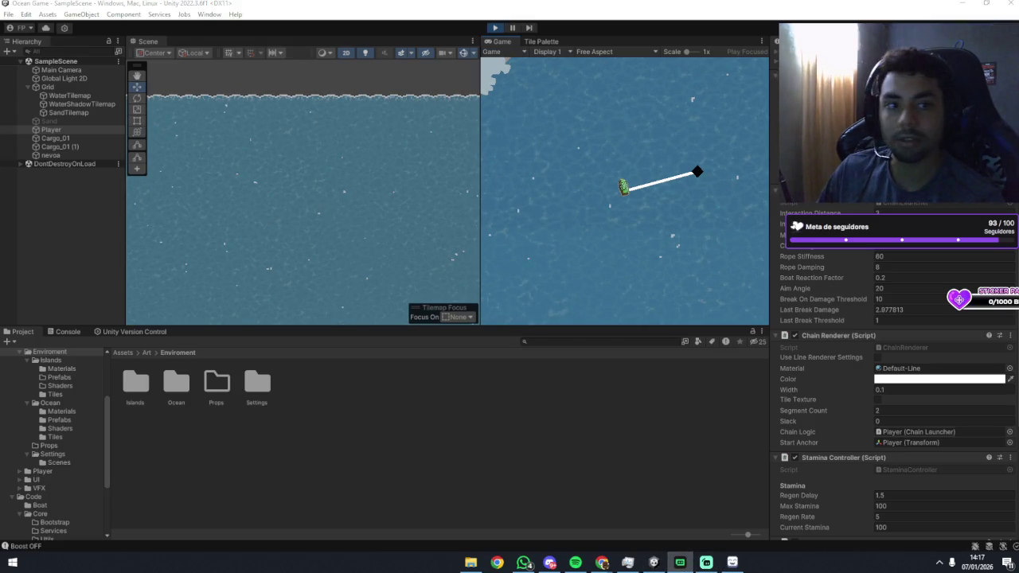
{"action": "left_click", "coordinate": [706, 562]}
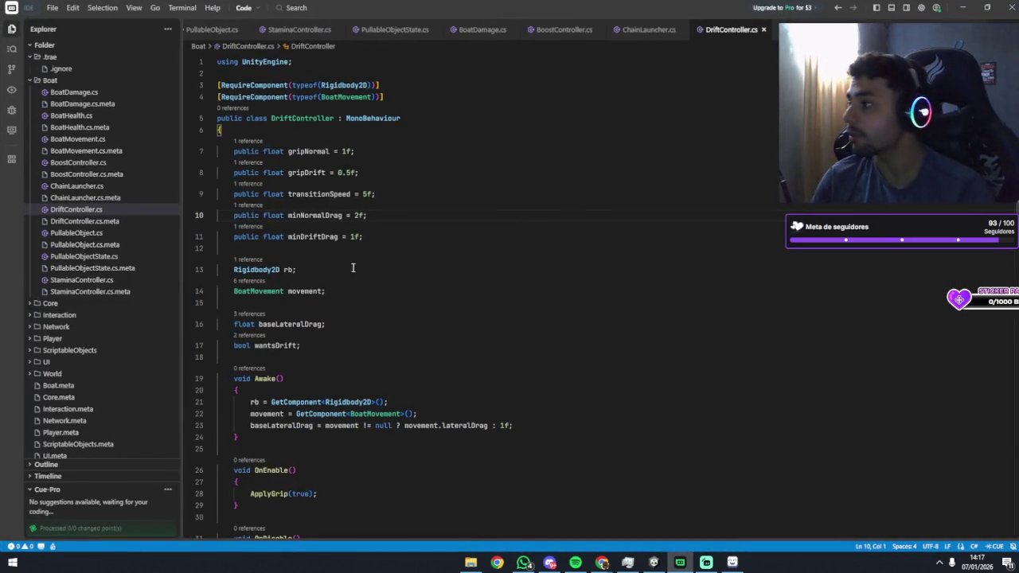
Look through BoatDamage.cs, BoatHealth.cs and BoatMovement.cs in Trae.
{"action": "left_click", "coordinate": [83, 93]}
{"action": "left_click", "coordinate": [83, 117]}
{"action": "left_click", "coordinate": [80, 138]}
{"action": "scroll", "coordinate": [403, 195], "scroll_direction": "up", "scroll_amount": 3}
{"action": "scroll", "coordinate": [404, 203], "scroll_direction": "down", "scroll_amount": 5}
{"action": "scroll", "coordinate": [404, 210], "scroll_direction": "down", "scroll_amount": 2}
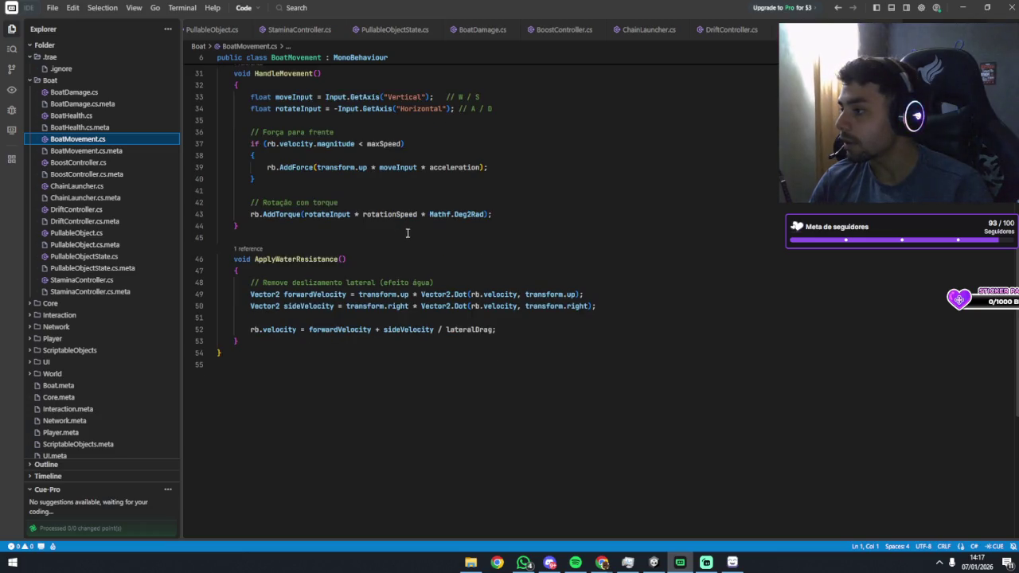
{"action": "scroll", "coordinate": [430, 278], "scroll_direction": "up", "scroll_amount": 1}
{"action": "scroll", "coordinate": [402, 322], "scroll_direction": "down", "scroll_amount": 2}
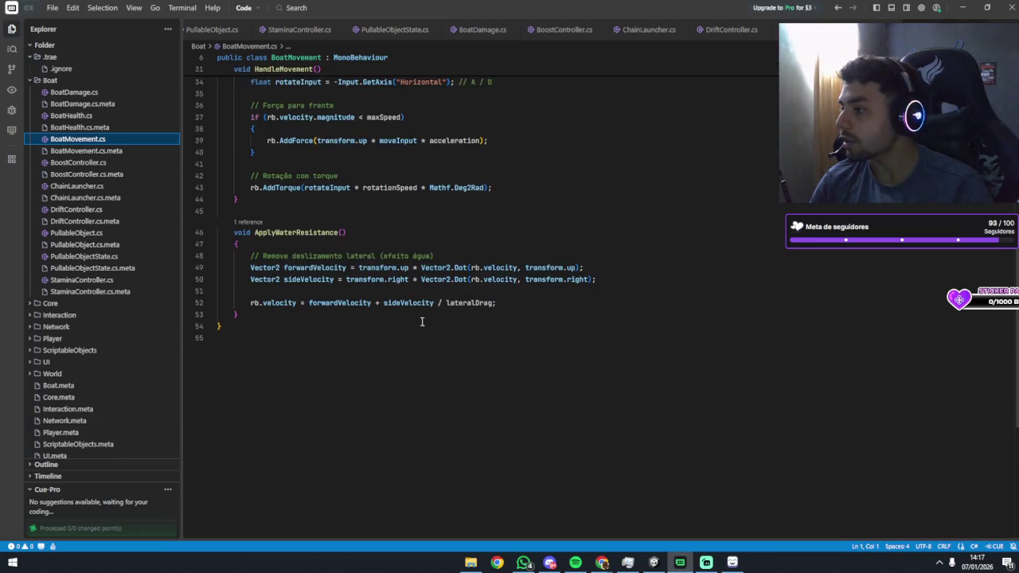
{"action": "scroll", "coordinate": [448, 273], "scroll_direction": "up", "scroll_amount": 1}
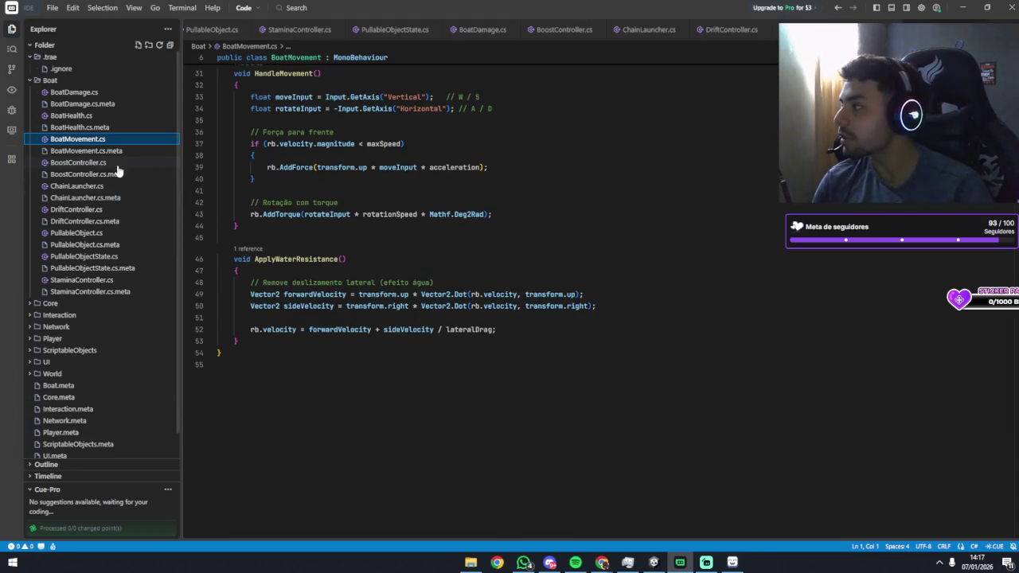
Browse DriftController, PullableObject, PullableObjectState and StaminaController scripts, returning to DriftController.cs.
{"action": "left_click", "coordinate": [91, 210]}
{"action": "left_click", "coordinate": [92, 233]}
{"action": "left_click", "coordinate": [93, 256]}
{"action": "left_click", "coordinate": [98, 280]}
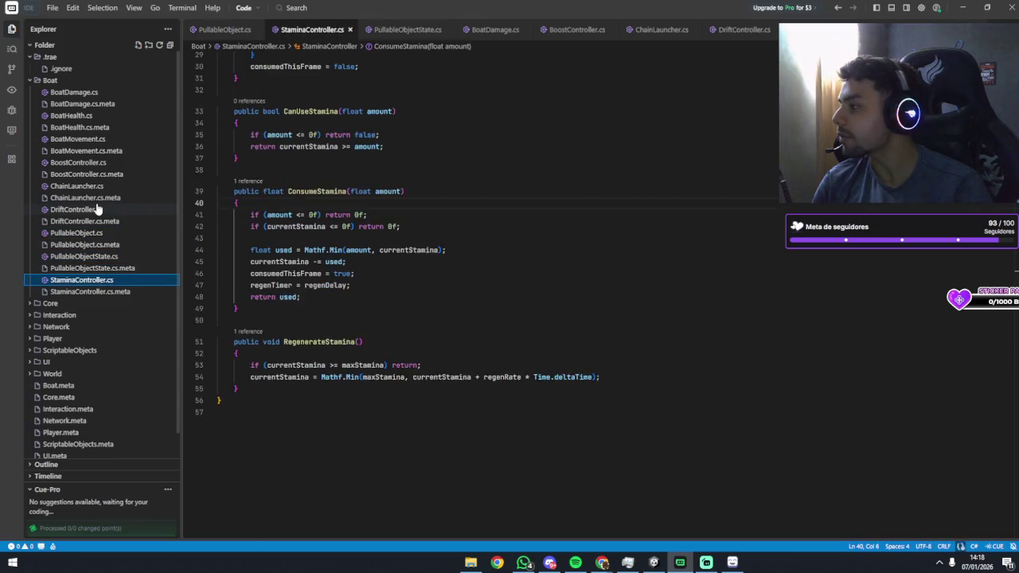
{"action": "left_click", "coordinate": [99, 209]}
{"action": "scroll", "coordinate": [325, 244], "scroll_direction": "down", "scroll_amount": 10}
{"action": "scroll", "coordinate": [325, 244], "scroll_direction": "down", "scroll_amount": 4}
{"action": "scroll", "coordinate": [318, 239], "scroll_direction": "up", "scroll_amount": 4}
Open ChainLauncher.cs to review its rope code.
{"action": "left_click", "coordinate": [80, 186]}
{"action": "scroll", "coordinate": [400, 222], "scroll_direction": "down", "scroll_amount": 10}
{"action": "scroll", "coordinate": [401, 222], "scroll_direction": "down", "scroll_amount": 12}
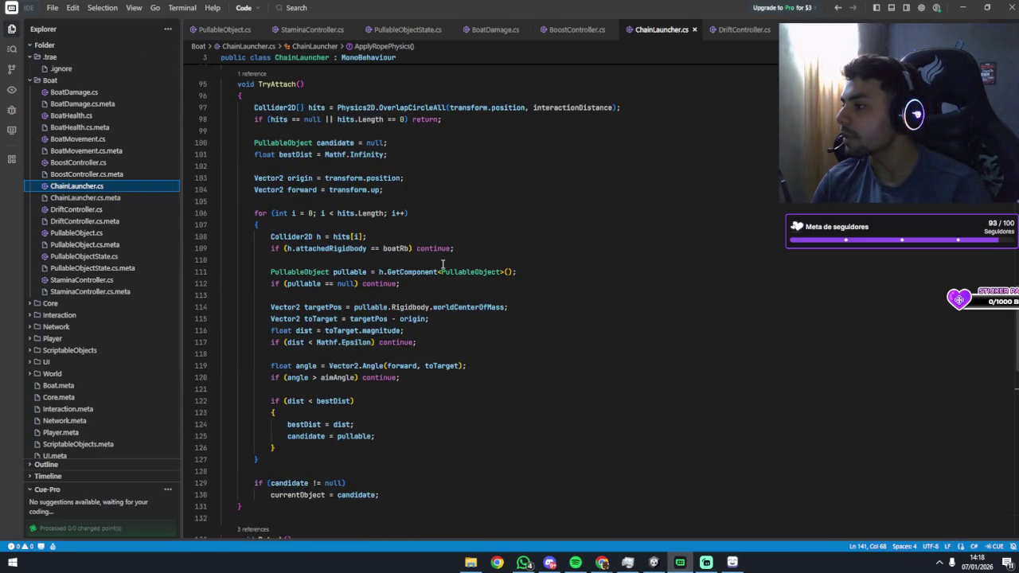
Scroll down to ApplyRopePhysics and select the tension and relVel variables on lines 151-152.
{"action": "scroll", "coordinate": [443, 265], "scroll_direction": "down", "scroll_amount": 6}
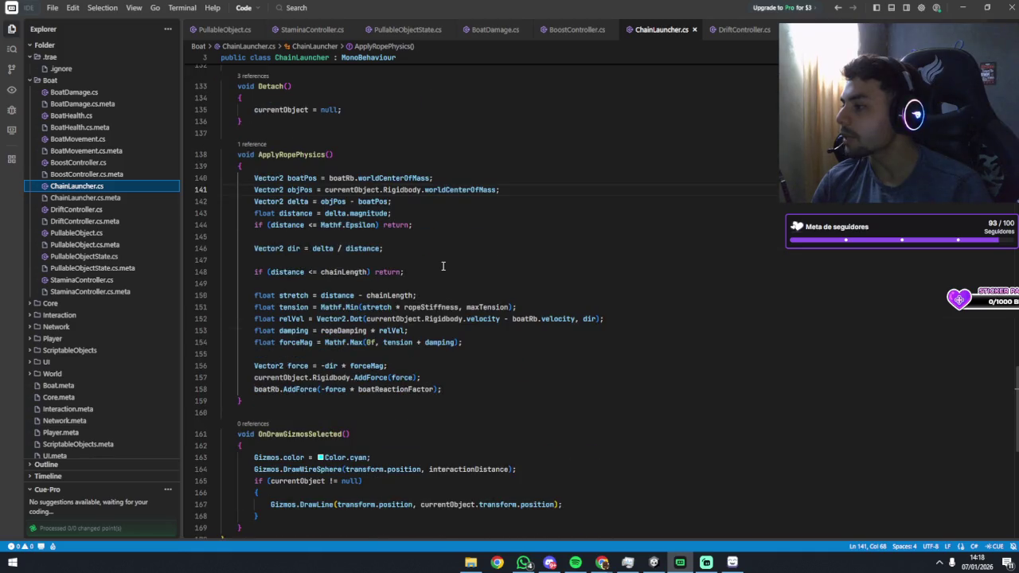
{"action": "scroll", "coordinate": [442, 265], "scroll_direction": "up", "scroll_amount": 1}
{"action": "scroll", "coordinate": [443, 265], "scroll_direction": "down", "scroll_amount": 1}
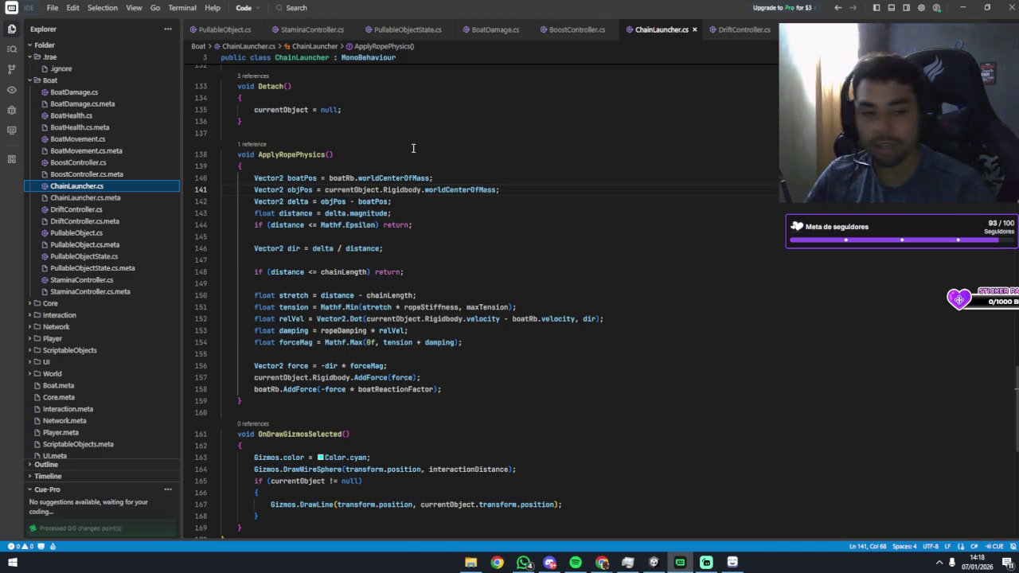
{"action": "scroll", "coordinate": [401, 153], "scroll_direction": "down", "scroll_amount": 1}
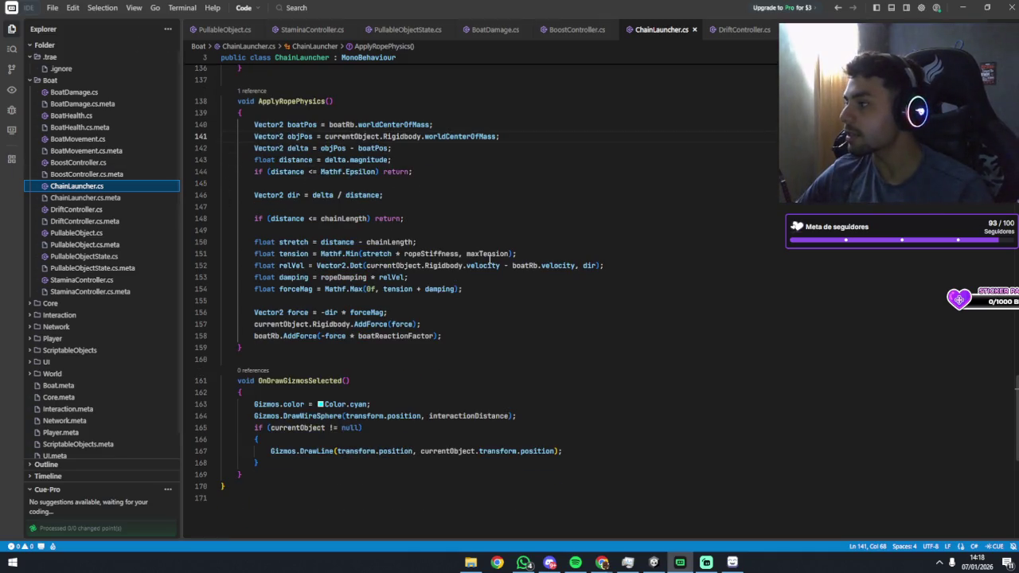
{"action": "scroll", "coordinate": [492, 260], "scroll_direction": "down", "scroll_amount": 2}
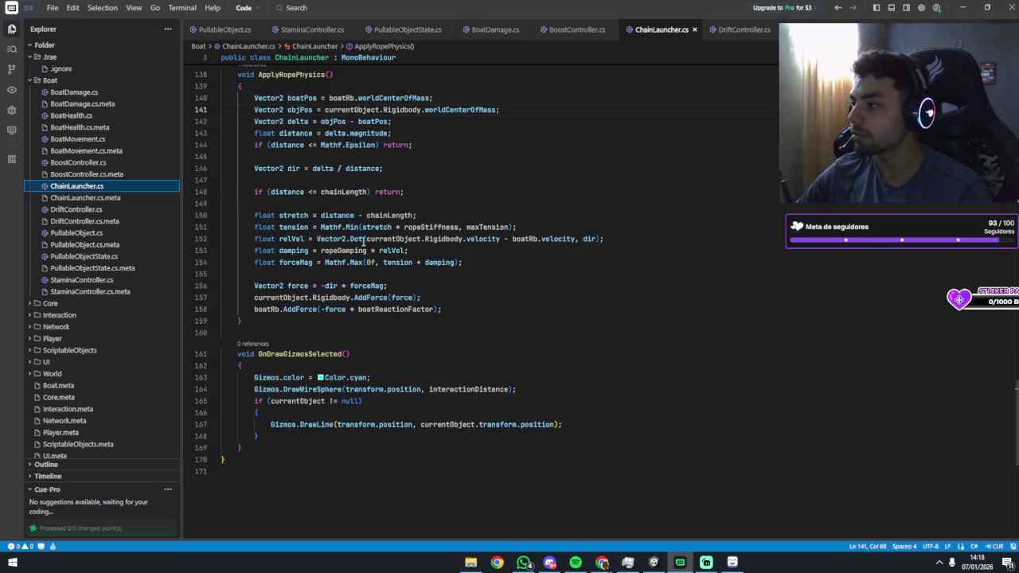
{"action": "left_click", "coordinate": [337, 227]}
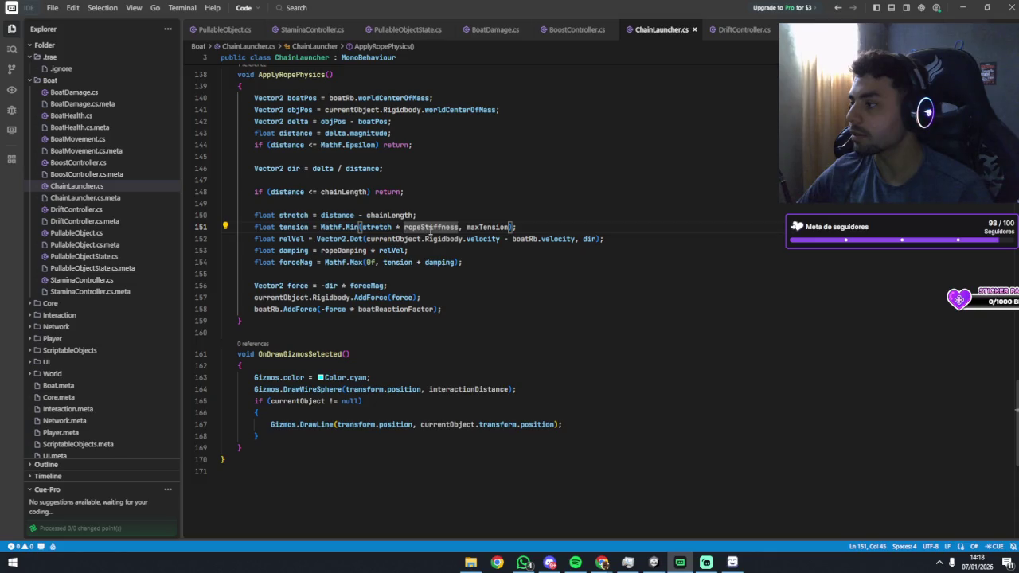
{"action": "double_click", "coordinate": [294, 227]}
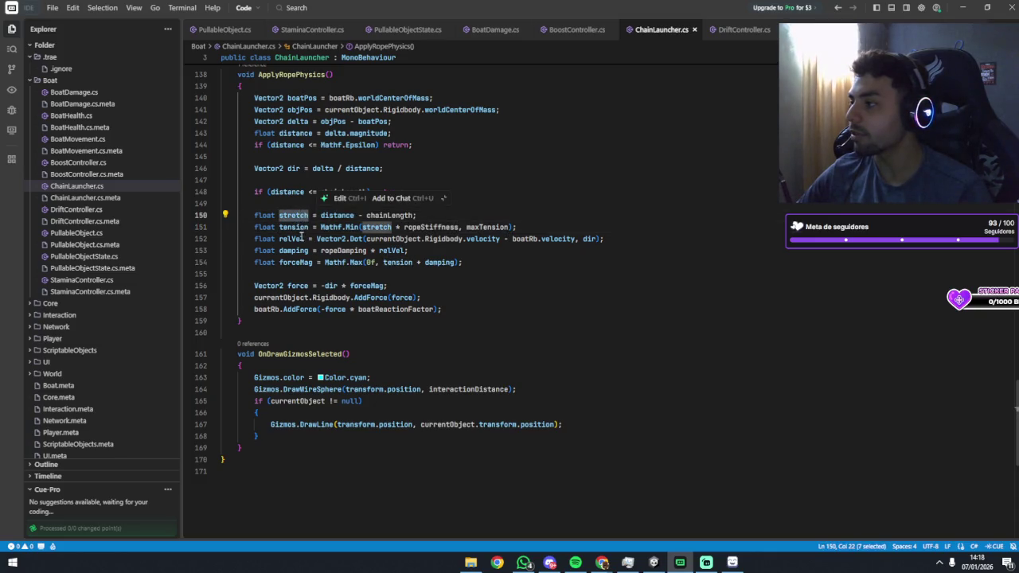
{"action": "double_click", "coordinate": [292, 239]}
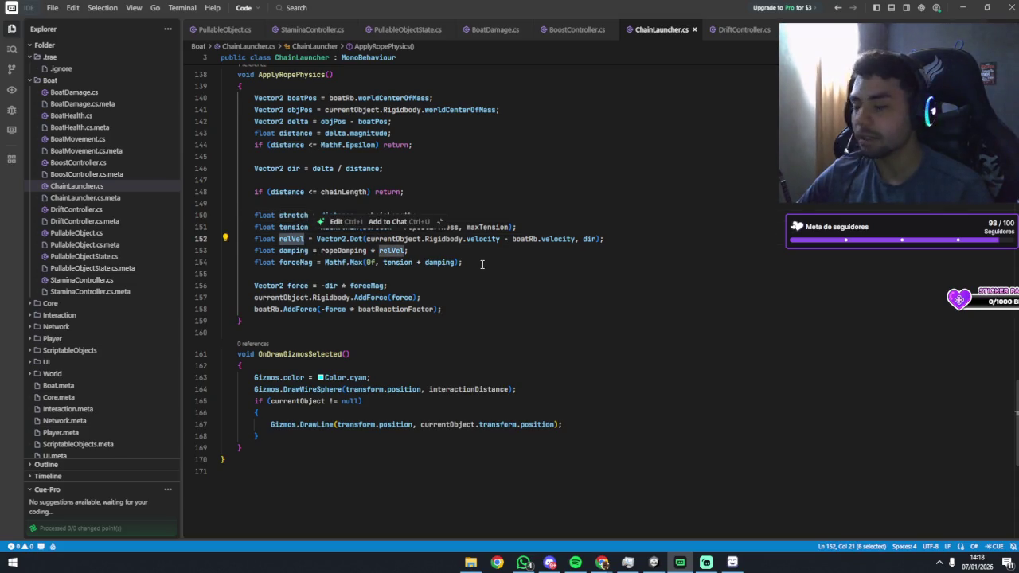
Inspect the damping line 153 and its uses, then the forceMag variable on line 154.
{"action": "triple_click", "coordinate": [295, 251]}
{"action": "left_click", "coordinate": [306, 250]}
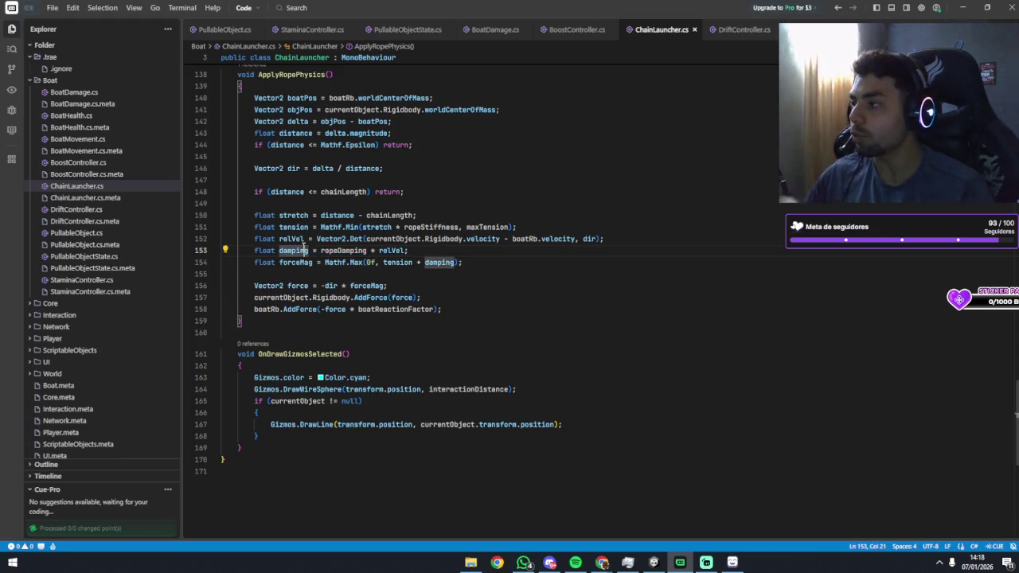
{"action": "double_click", "coordinate": [293, 251]}
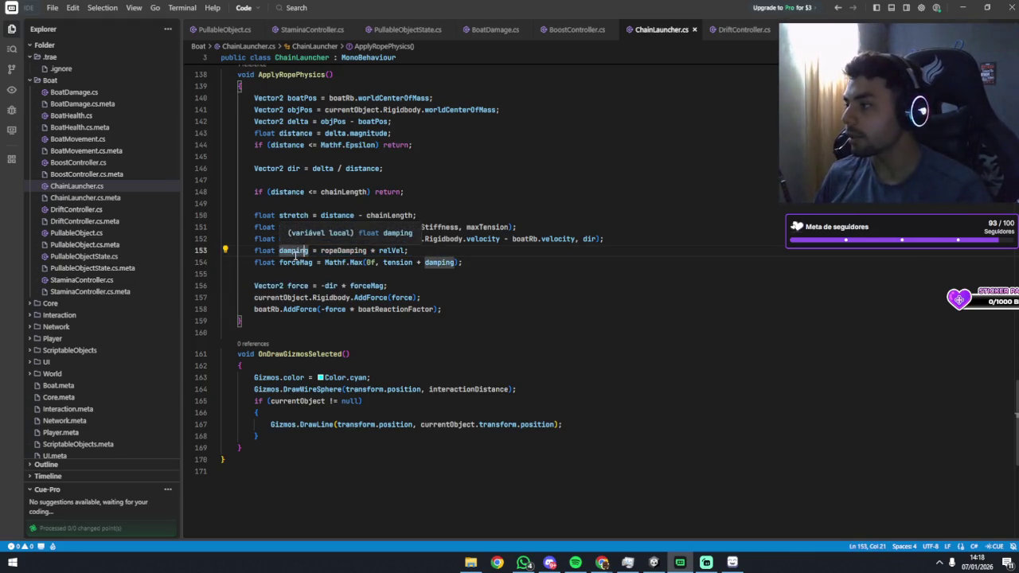
{"action": "double_click", "coordinate": [296, 262]}
{"action": "left_click", "coordinate": [471, 263]}
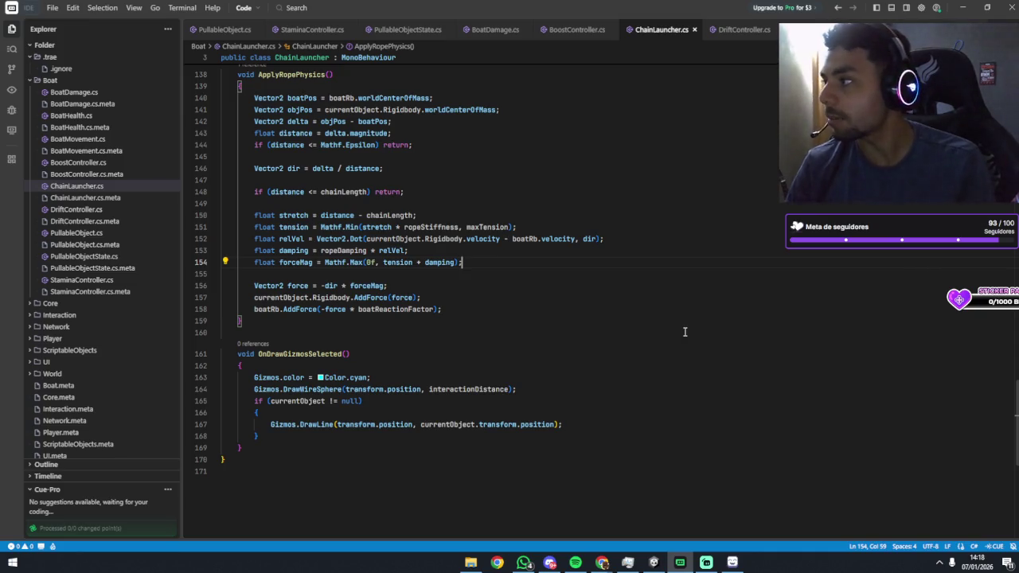
{"action": "scroll", "coordinate": [548, 311], "scroll_direction": "up", "scroll_amount": 2}
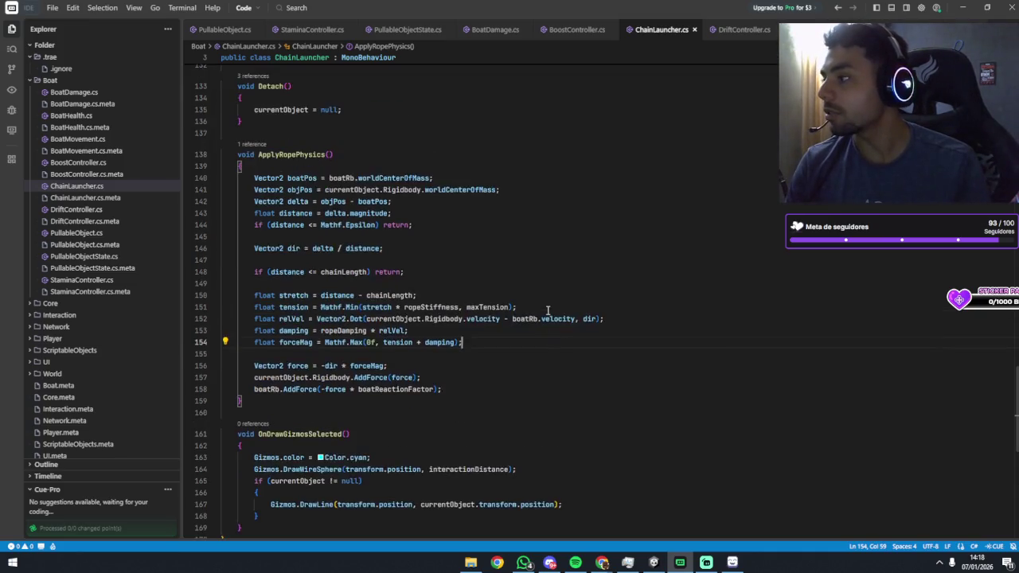
{"action": "scroll", "coordinate": [548, 310], "scroll_direction": "down", "scroll_amount": 1}
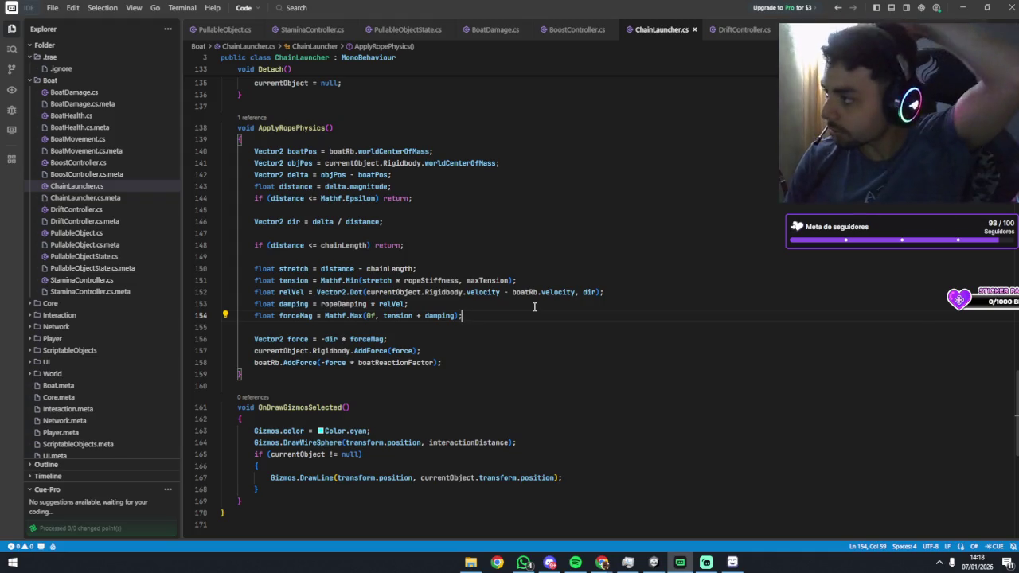
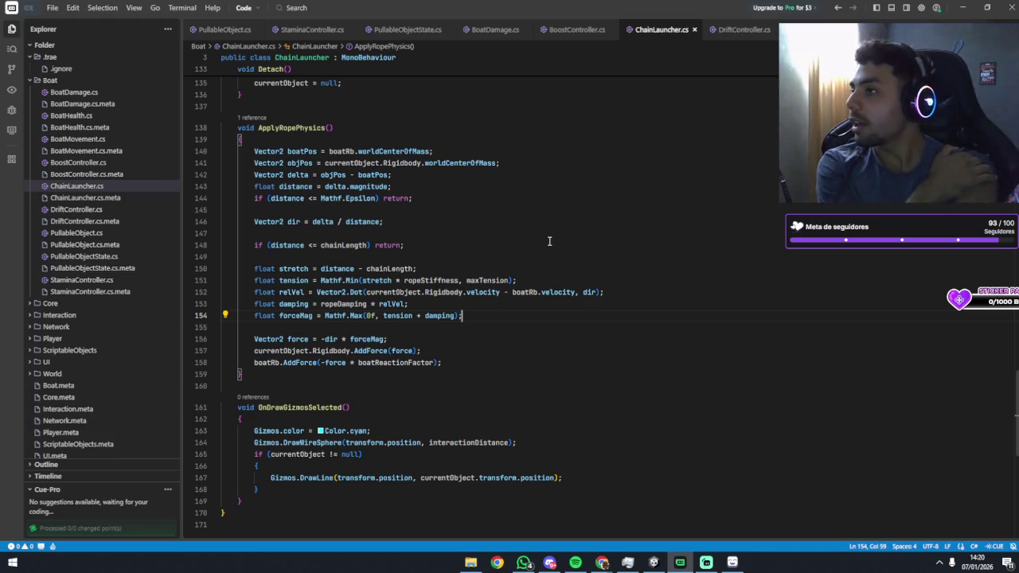
Place the cursor at line 139 of ChainLauncher.cs and show the Builder AI chat panel.
{"action": "left_click", "coordinate": [549, 234]}
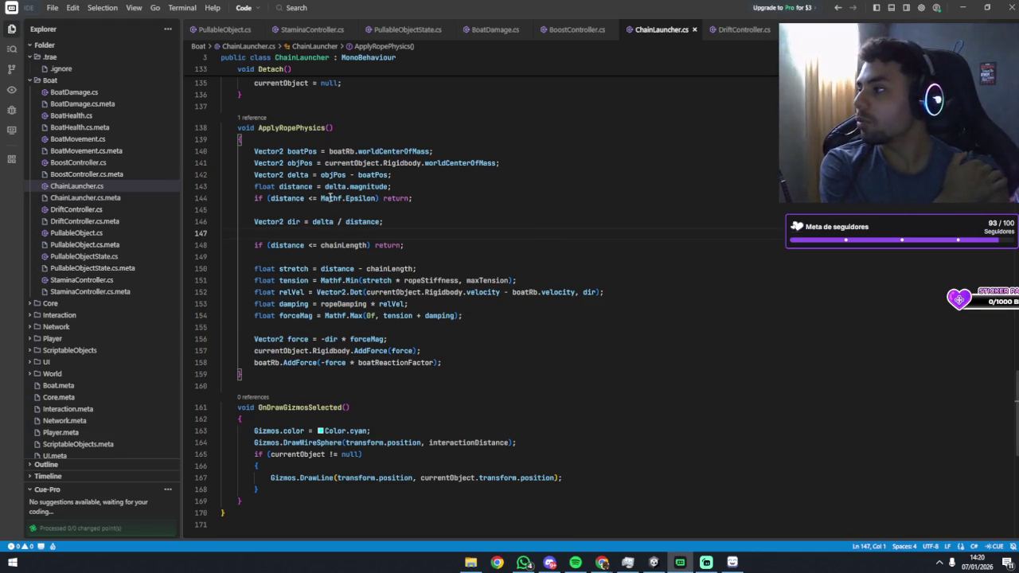
{"action": "scroll", "coordinate": [364, 183], "scroll_direction": "up", "scroll_amount": 2}
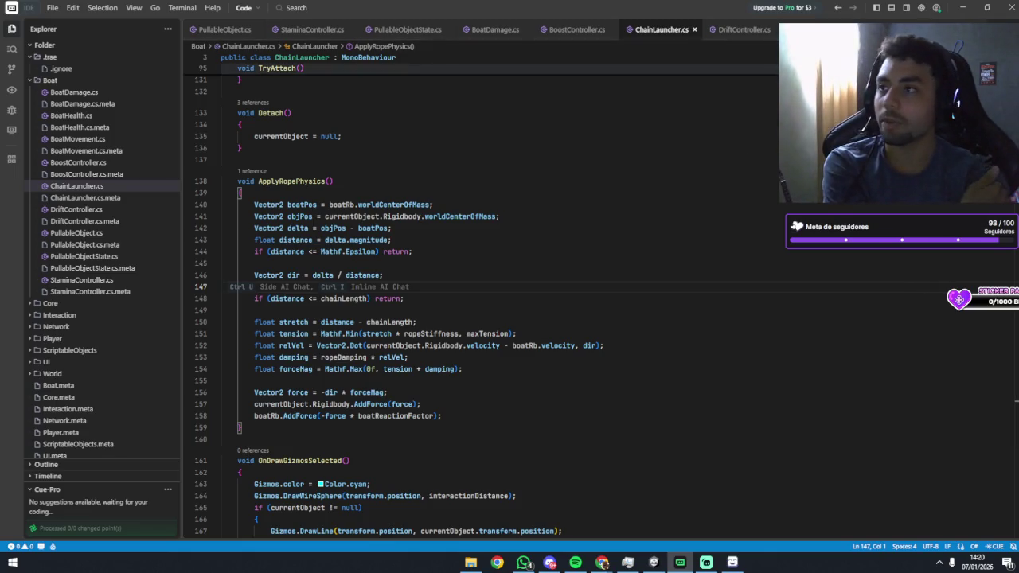
{"action": "left_click", "coordinate": [673, 189]}
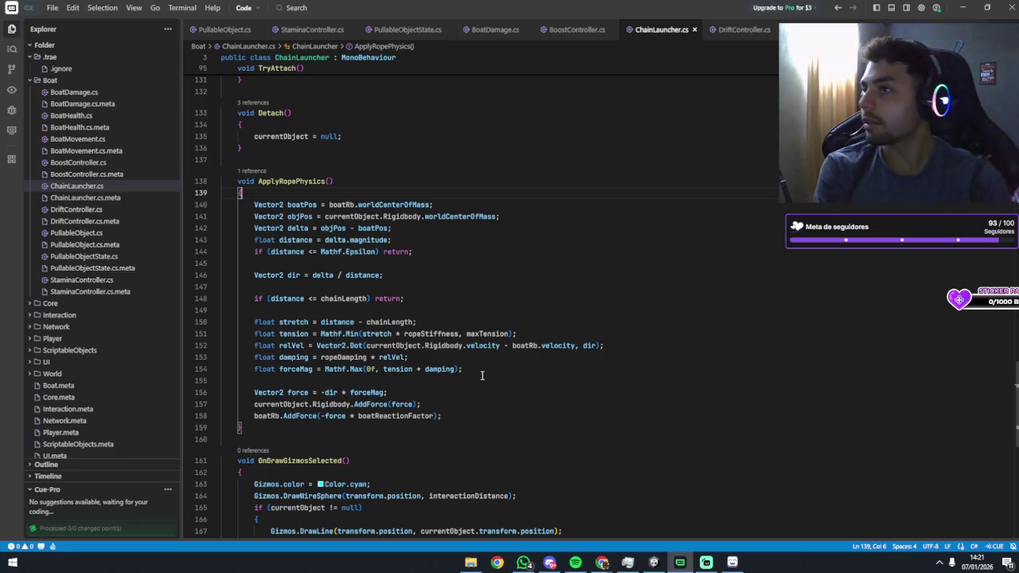
{"action": "left_click", "coordinate": [907, 8]}
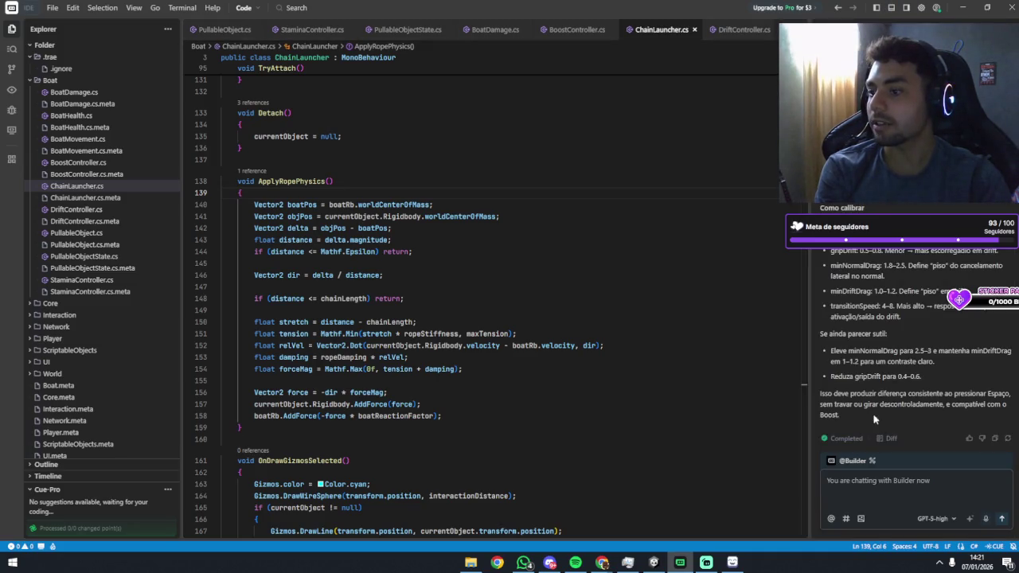
{"action": "left_click", "coordinate": [846, 518]}
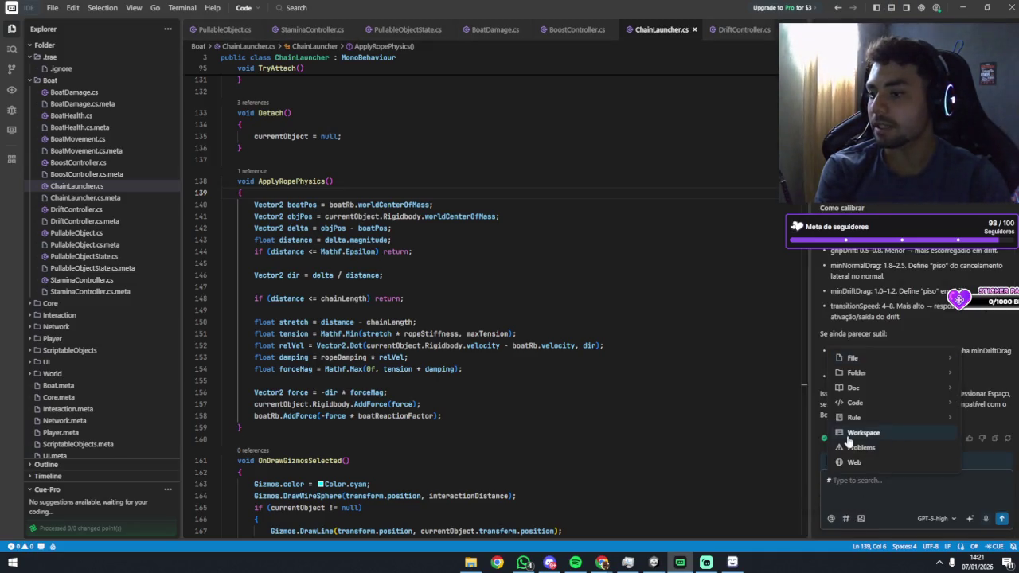
{"action": "left_click", "coordinate": [849, 434]}
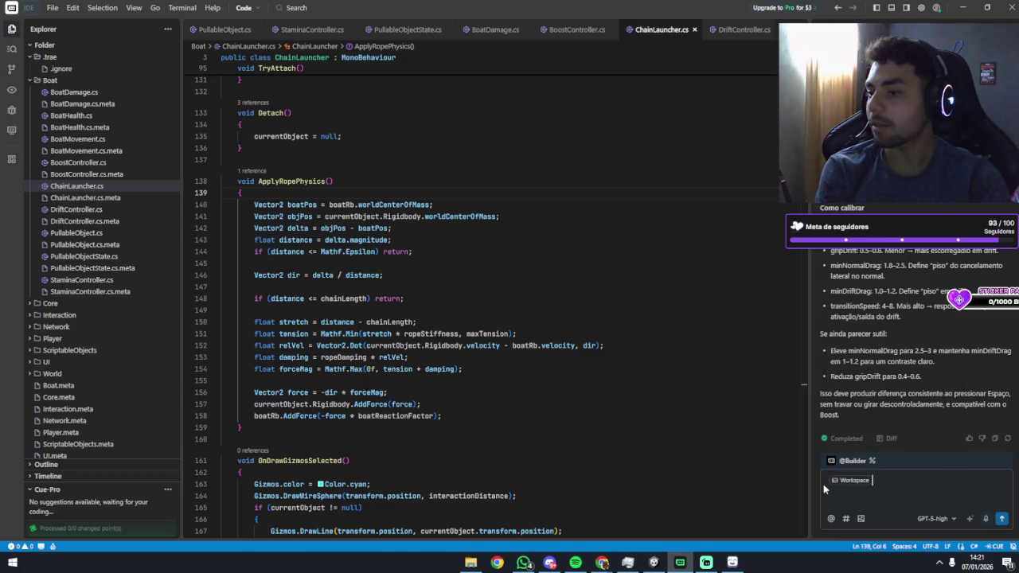
{"action": "left_click", "coordinate": [846, 519]}
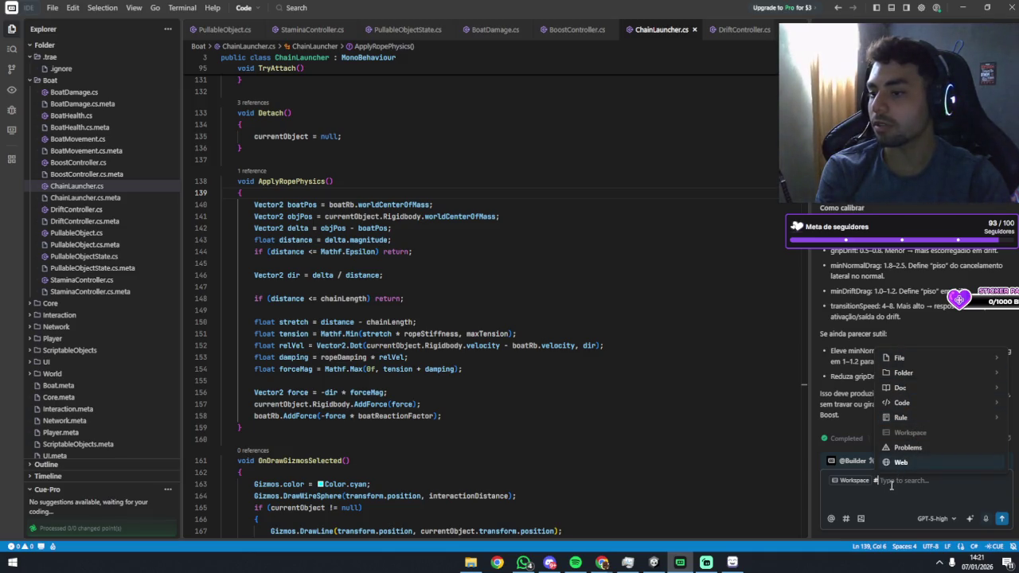
{"action": "key", "text": "Escape"}
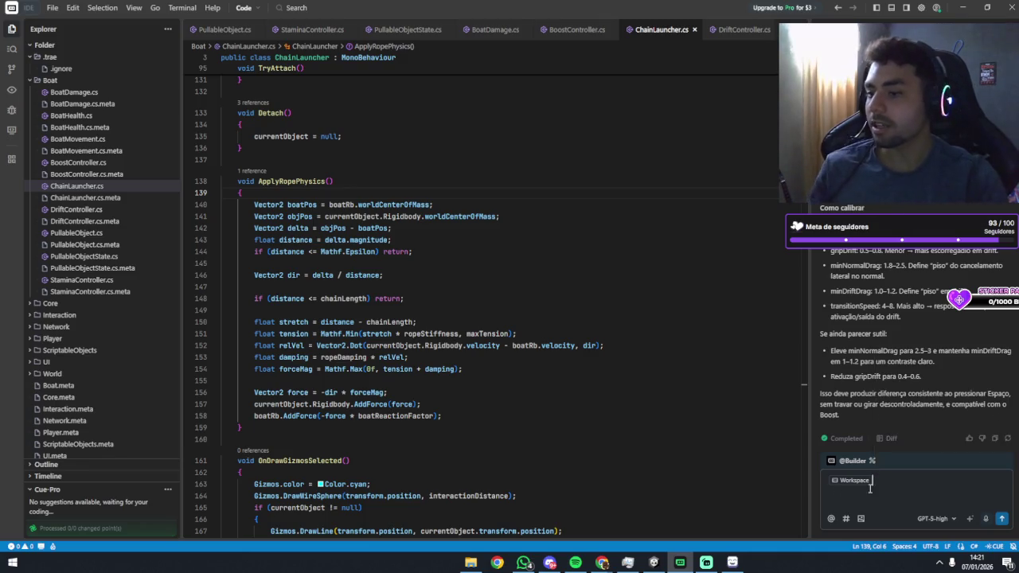
{"action": "key", "text": "BackSpace"}
{"action": "scroll", "coordinate": [73, 225], "scroll_direction": "down", "scroll_amount": 1}
{"action": "scroll", "coordinate": [72, 225], "scroll_direction": "up", "scroll_amount": 1}
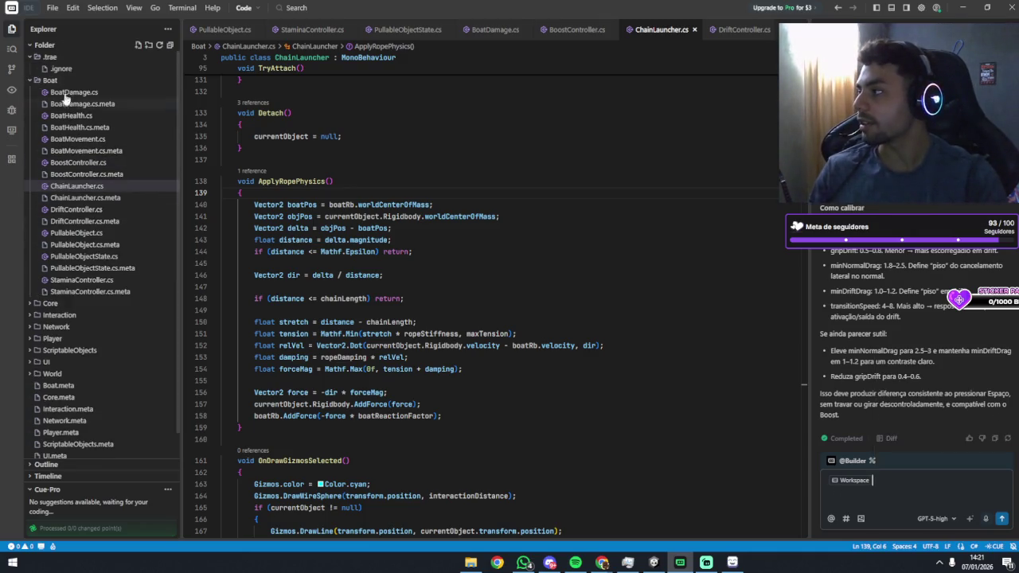
{"action": "scroll", "coordinate": [51, 319], "scroll_direction": "down", "scroll_amount": 1}
{"action": "scroll", "coordinate": [68, 355], "scroll_direction": "up", "scroll_amount": 1}
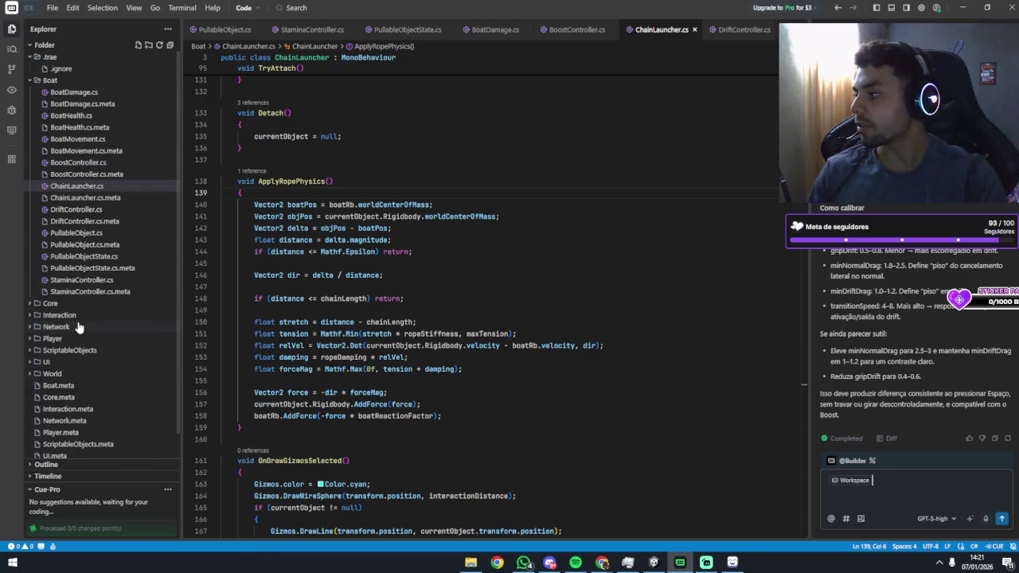
{"action": "left_click", "coordinate": [882, 485]}
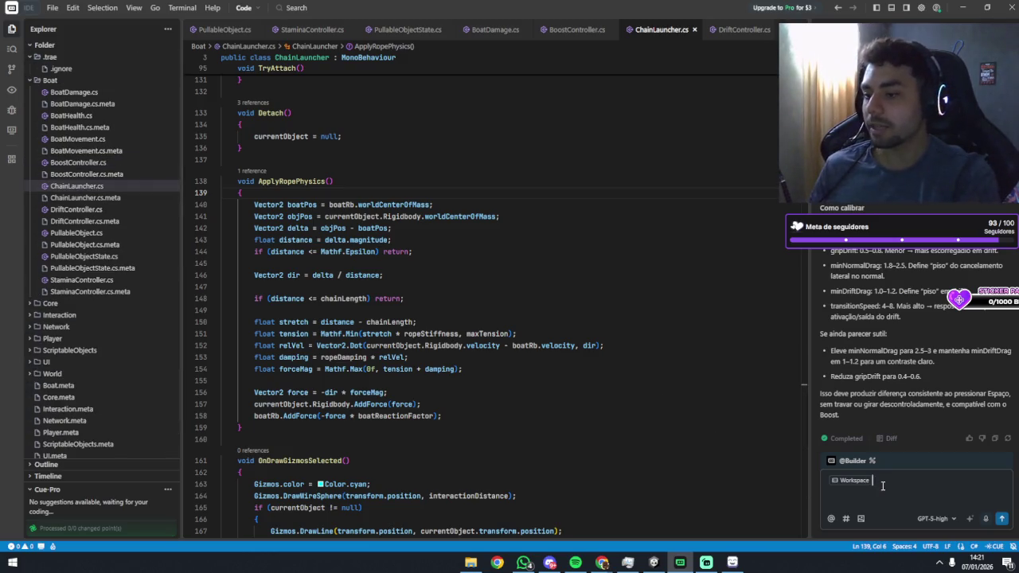
{"action": "type", "text": "hçuoawdhaw"}
{"action": "key", "text": "ctrl+a"}
{"action": "key", "text": "BackSpace"}
{"action": "key", "text": "BackSpace"}
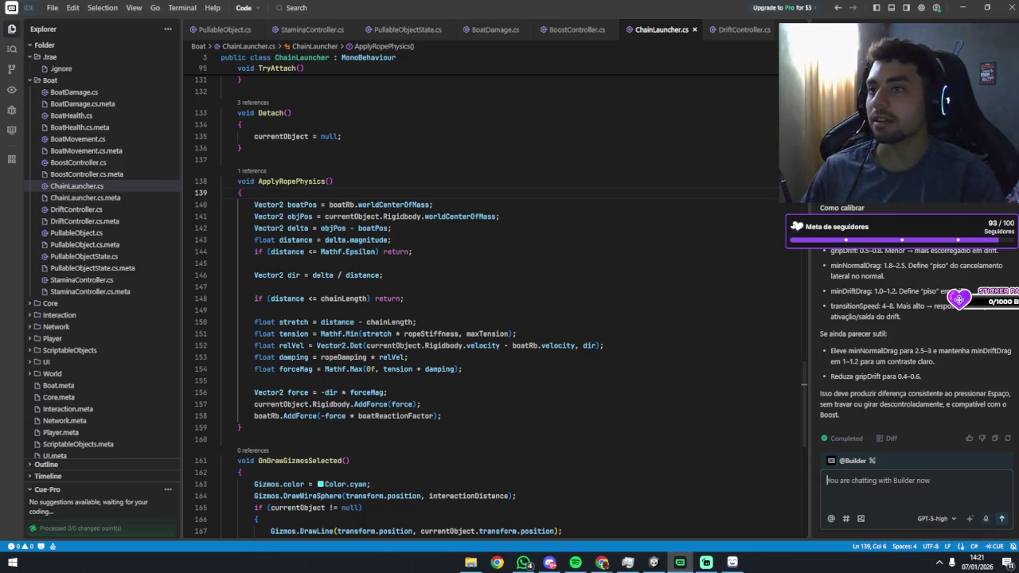
{"action": "key", "text": "ctrl+u"}
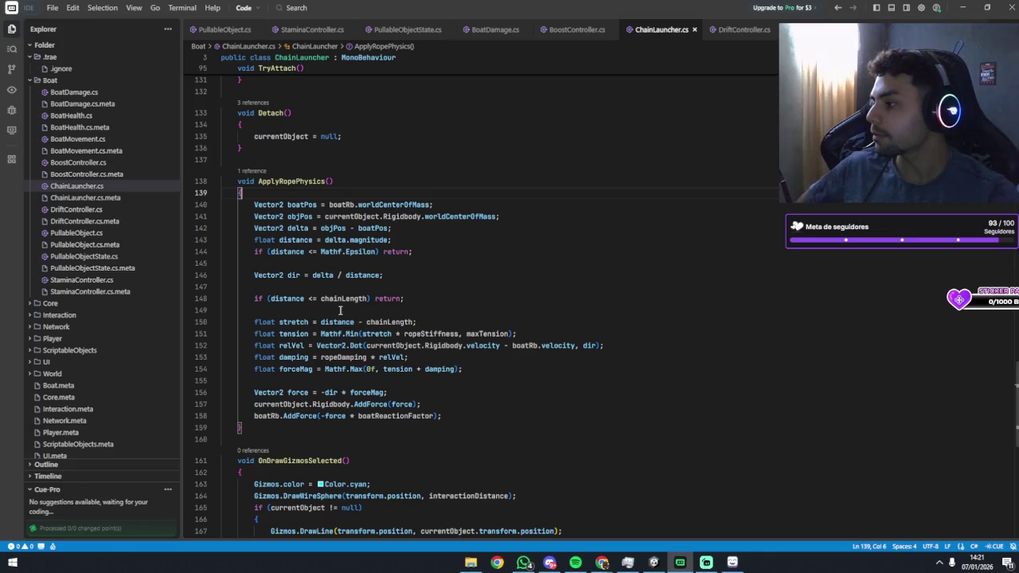
{"action": "scroll", "coordinate": [442, 253], "scroll_direction": "up", "scroll_amount": 3}
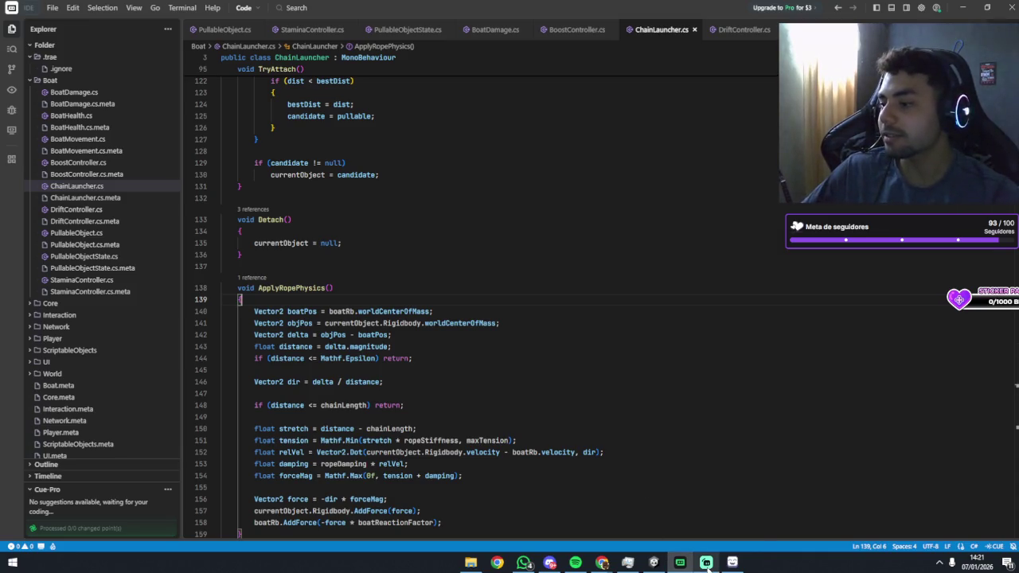
In the running Unity game, sail the boat north and south near the sand island four times.
{"action": "mouse_move", "coordinate": [654, 563]}
{"action": "left_click", "coordinate": [561, 518]}
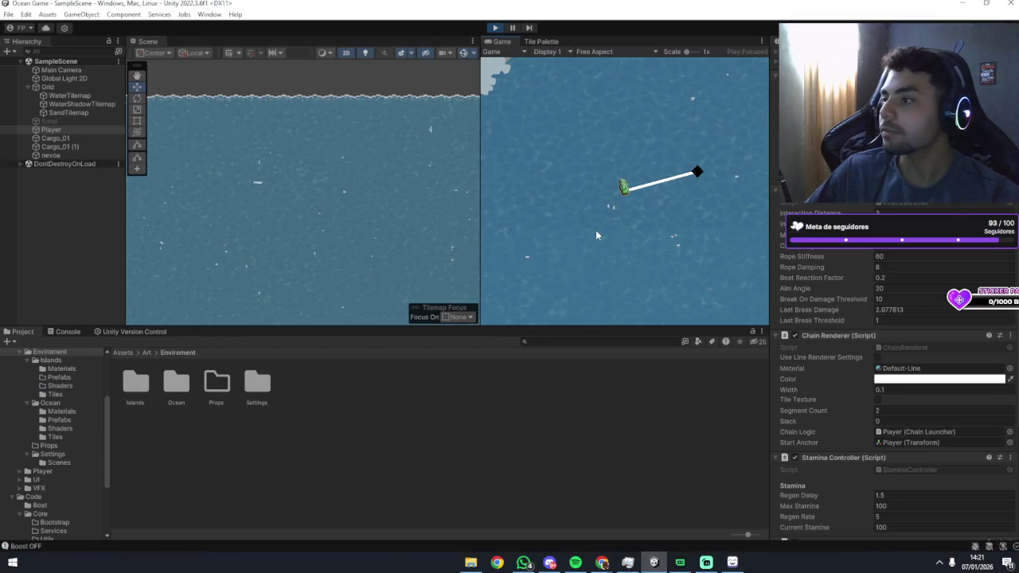
{"action": "key", "text": "w"}
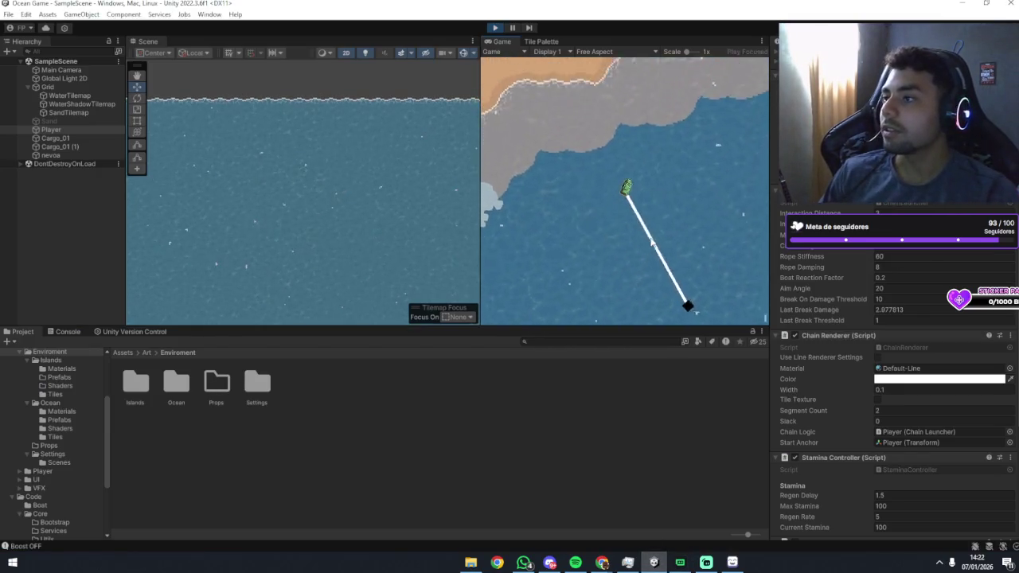
{"action": "key", "text": "s"}
{"action": "key", "text": "w"}
{"action": "key", "text": "s"}
{"action": "key", "text": "w"}
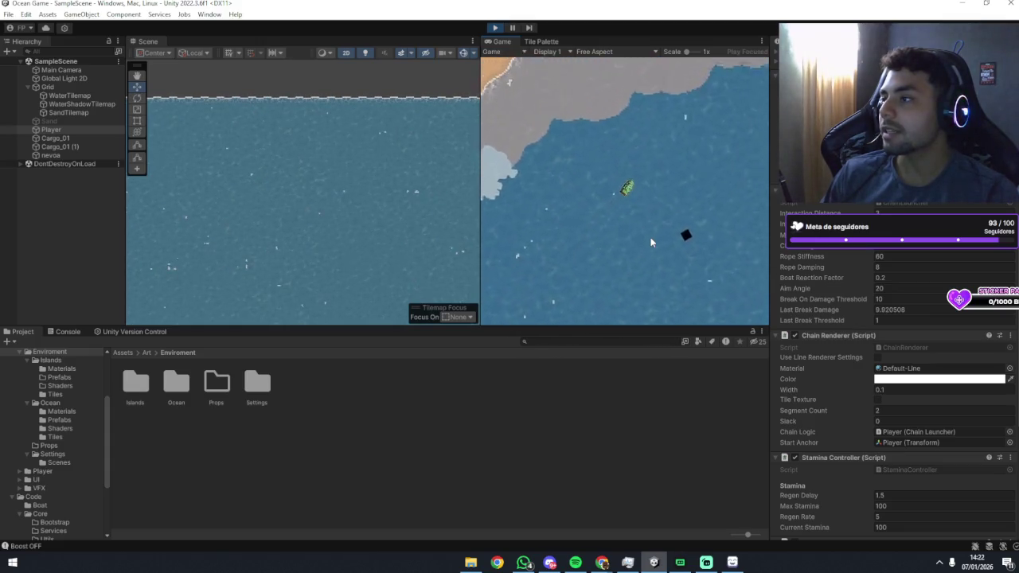
{"action": "key", "text": "s"}
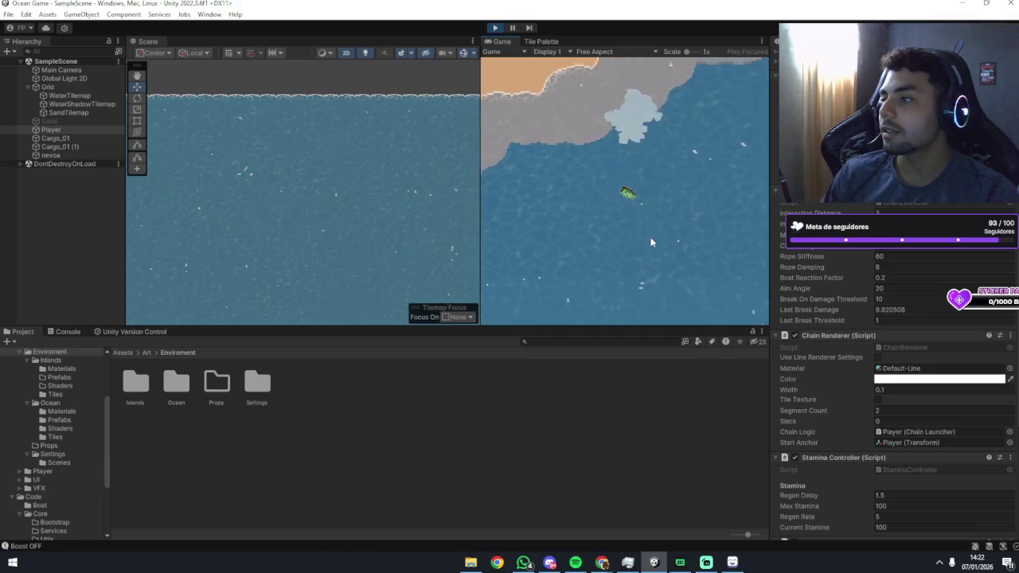
{"action": "key", "text": "w"}
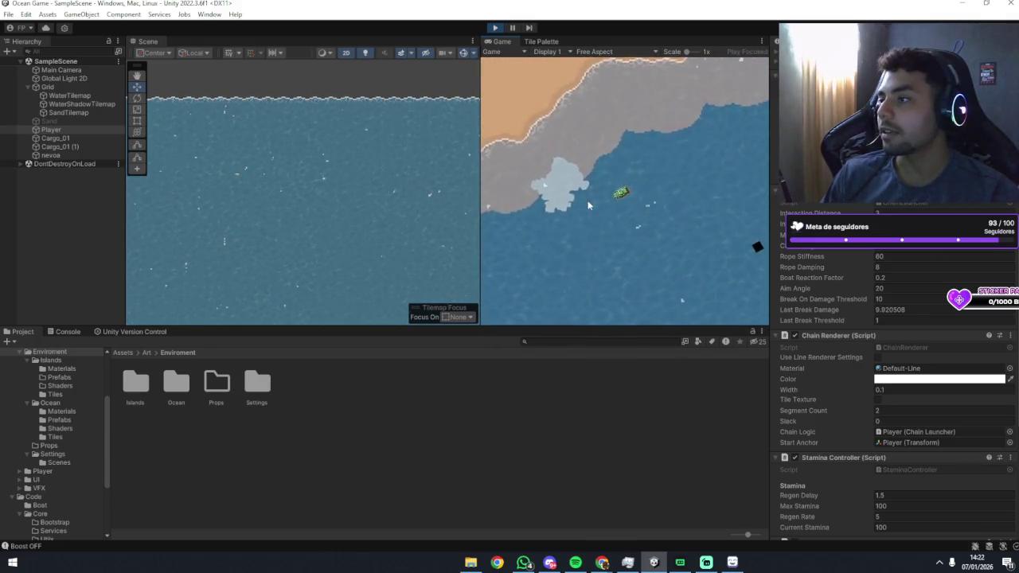
{"action": "key", "text": "s"}
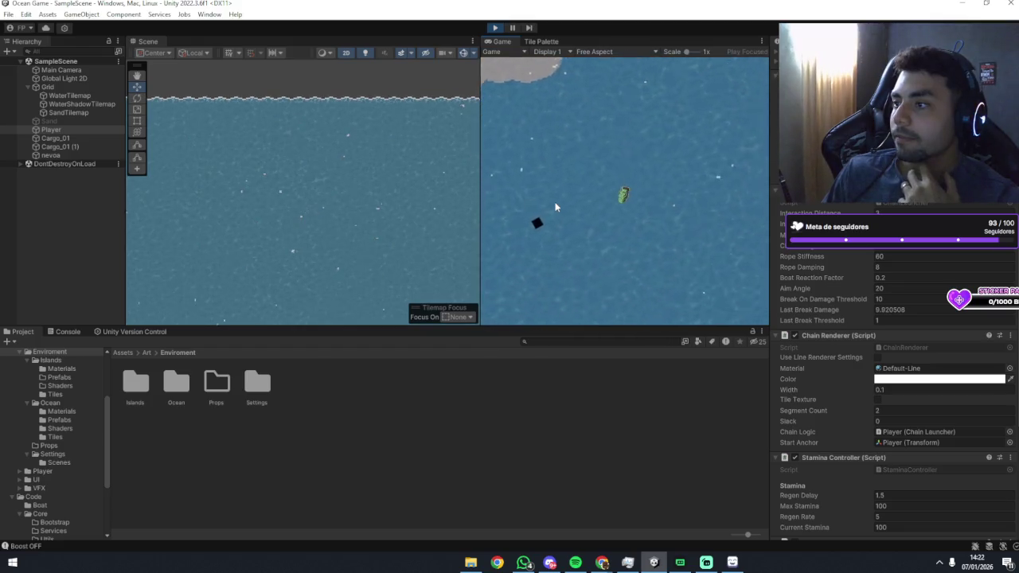
{"action": "key", "text": "alt+Tab"}
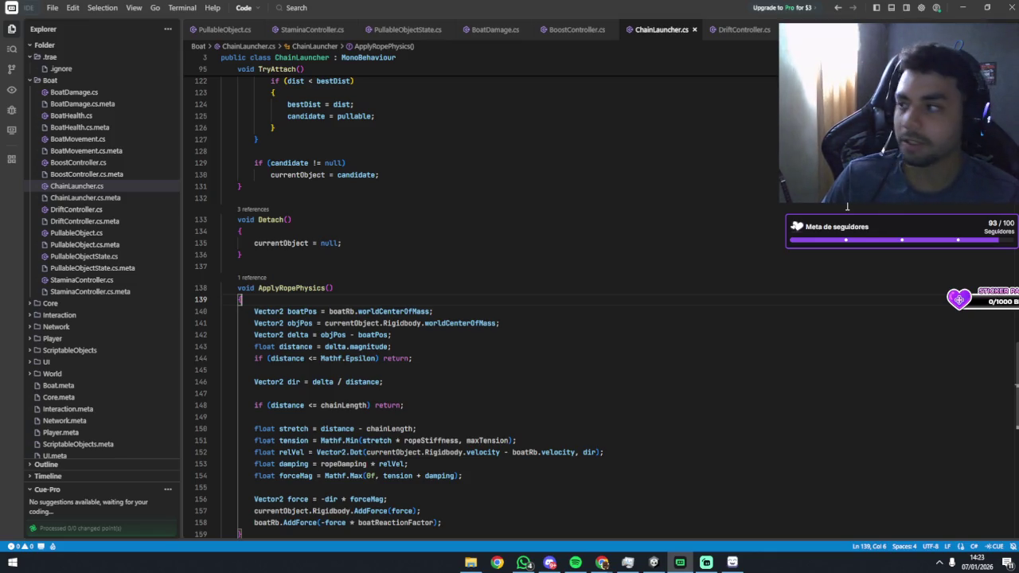
Set the cursor on empty line 132 of ChainLauncher.cs and minimize Trae to reveal Unity.
{"action": "left_click", "coordinate": [847, 203]}
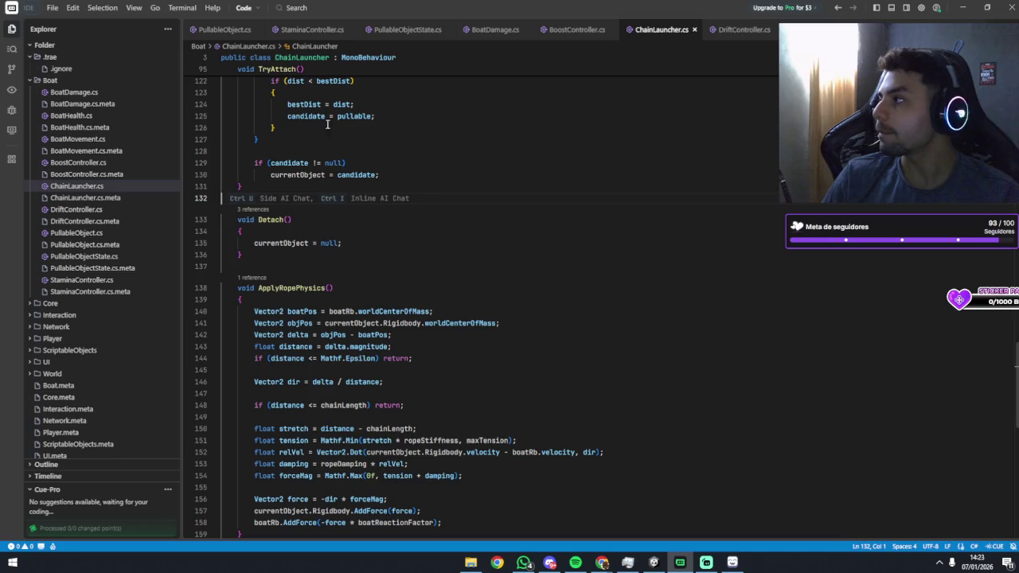
{"action": "left_click", "coordinate": [956, 4]}
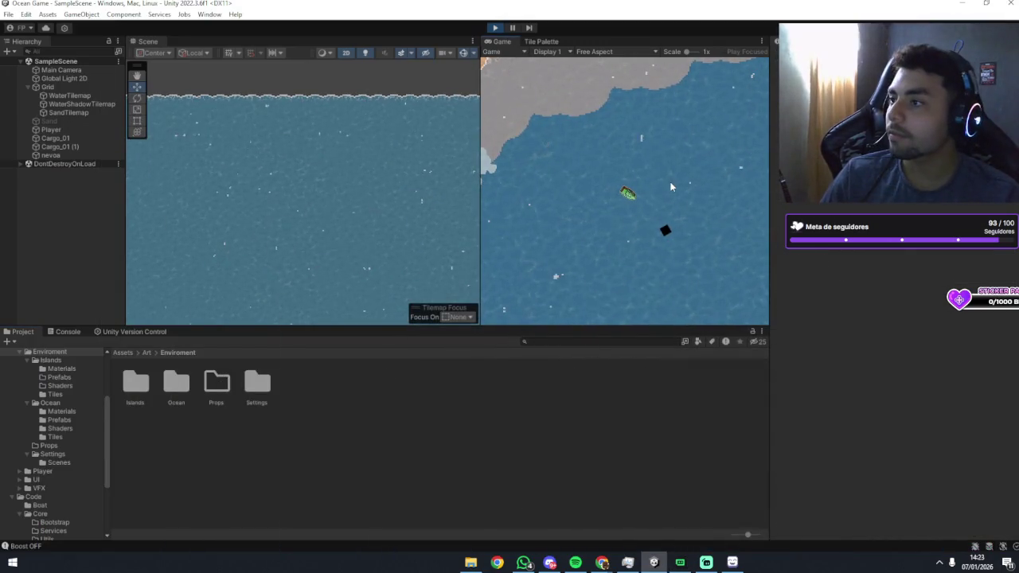
Sail the boat north, sideways and south by the shore, then stop Play mode.
{"action": "key", "text": "w"}
{"action": "key", "text": "d"}
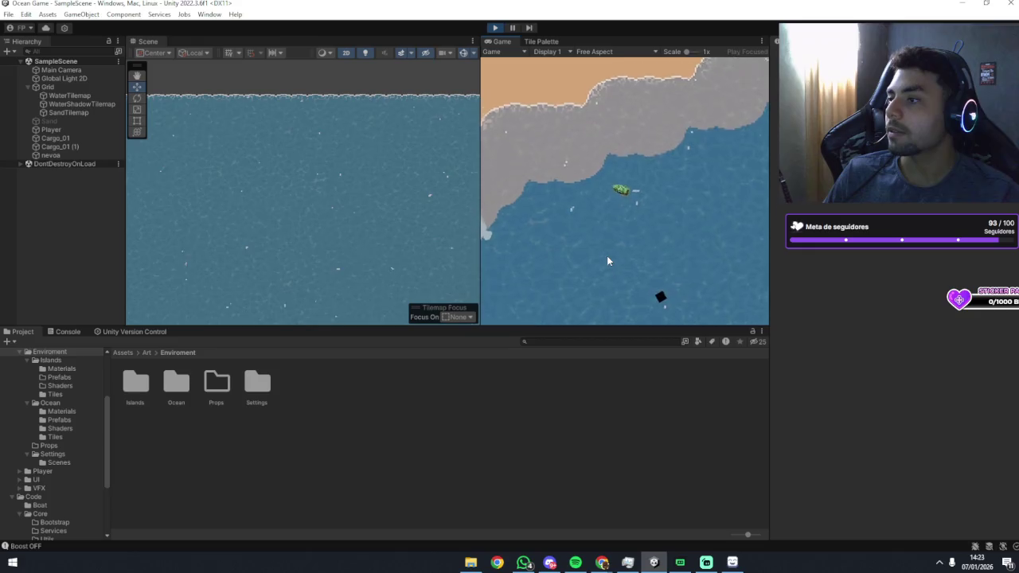
{"action": "key", "text": "s"}
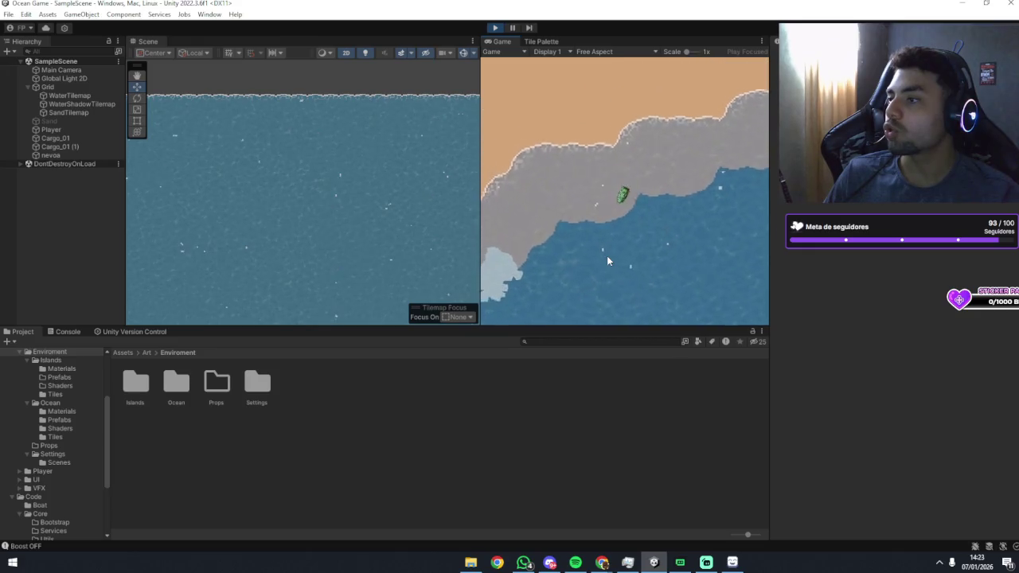
{"action": "left_click", "coordinate": [494, 27]}
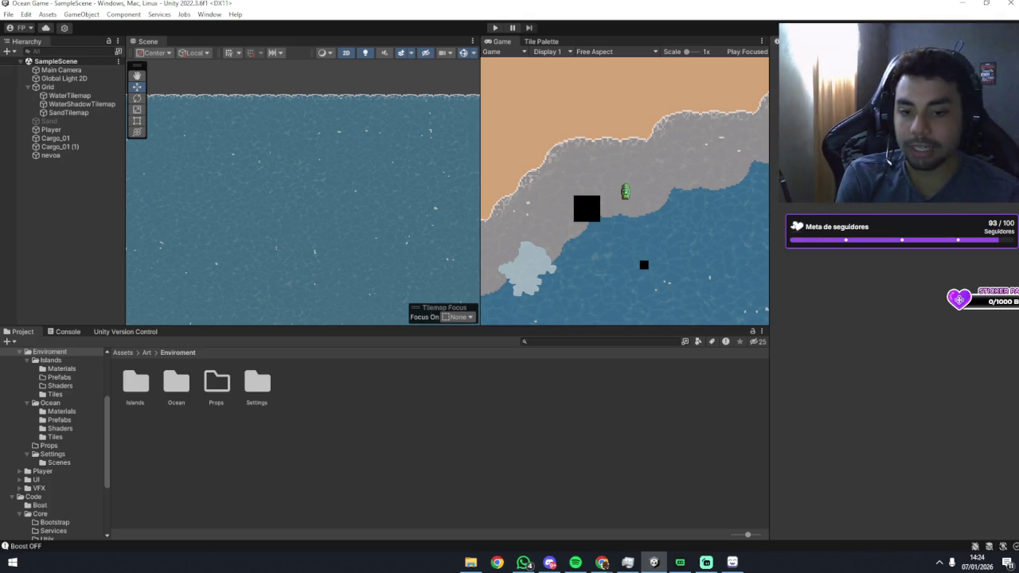
{"action": "key", "text": "alt+Tab"}
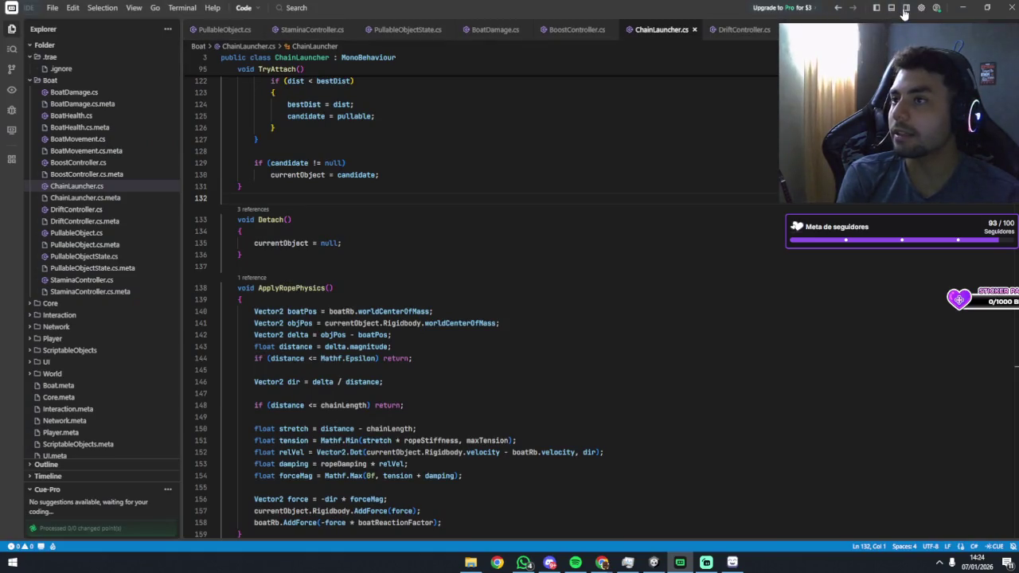
Show the side AI chat, browse its model list and keep GPT-5-high as the model.
{"action": "left_click", "coordinate": [905, 8]}
{"action": "left_click", "coordinate": [933, 518]}
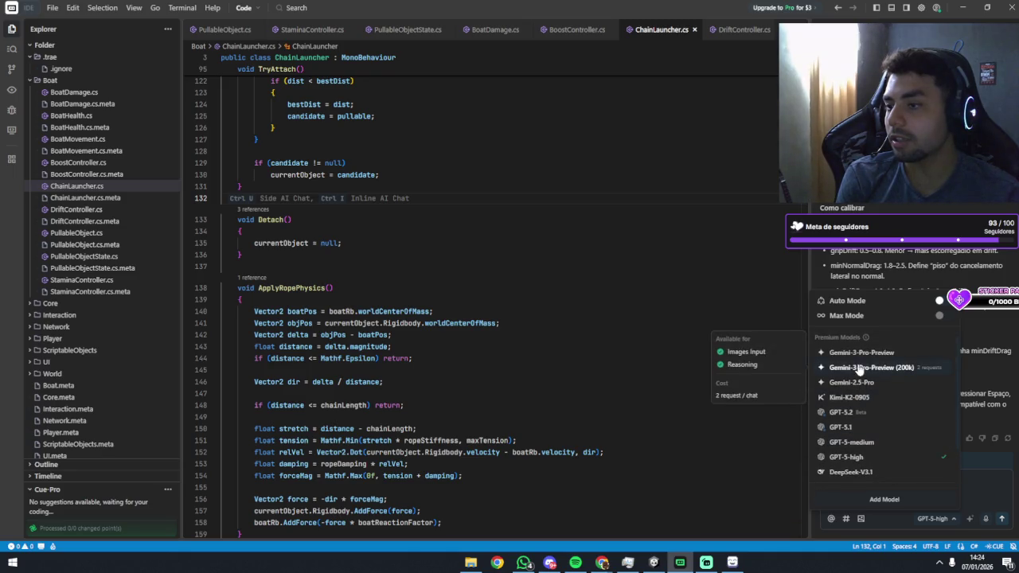
{"action": "scroll", "coordinate": [892, 411], "scroll_direction": "down", "scroll_amount": 1}
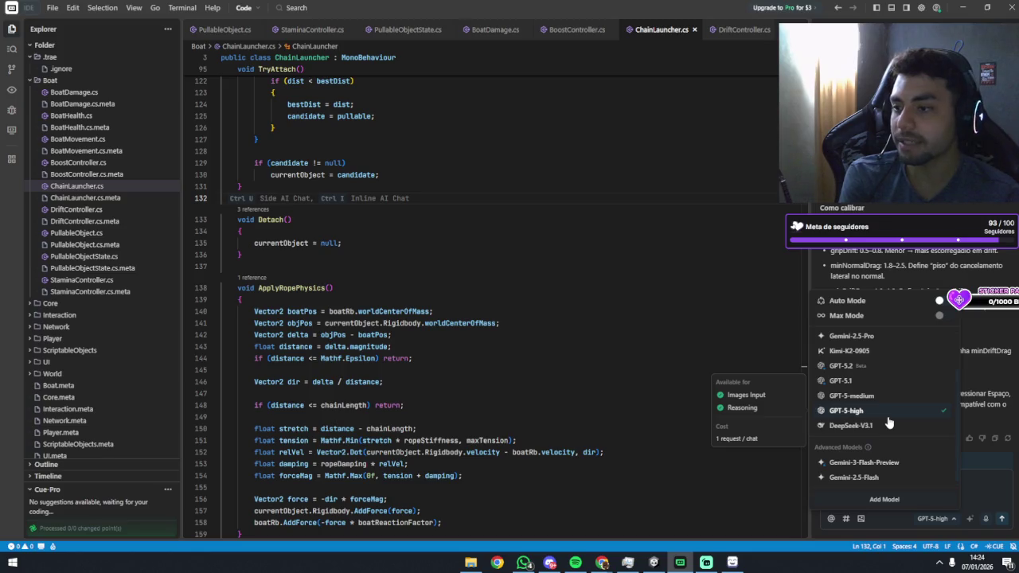
{"action": "scroll", "coordinate": [869, 408], "scroll_direction": "up", "scroll_amount": 1}
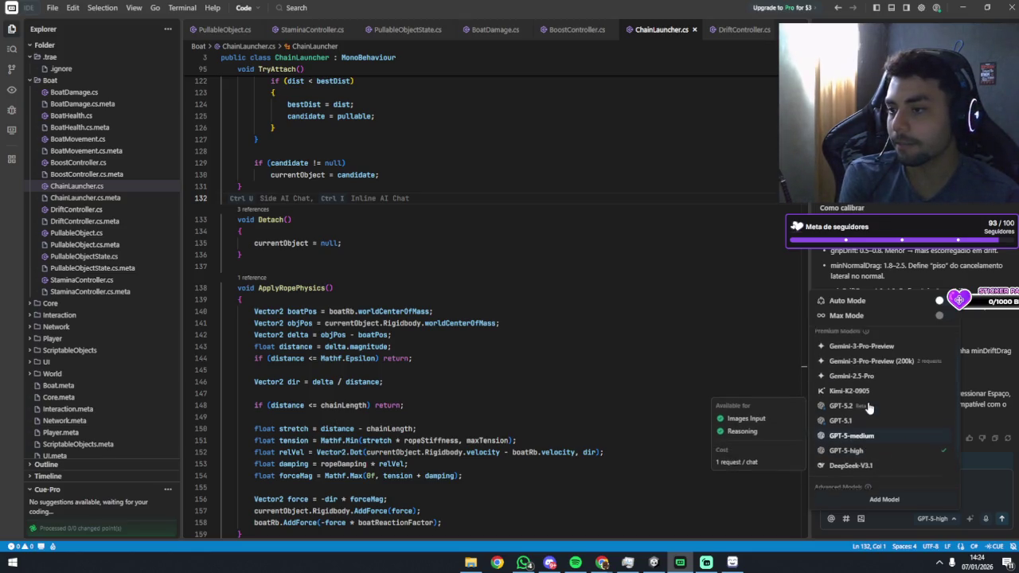
{"action": "scroll", "coordinate": [879, 420], "scroll_direction": "down", "scroll_amount": 1}
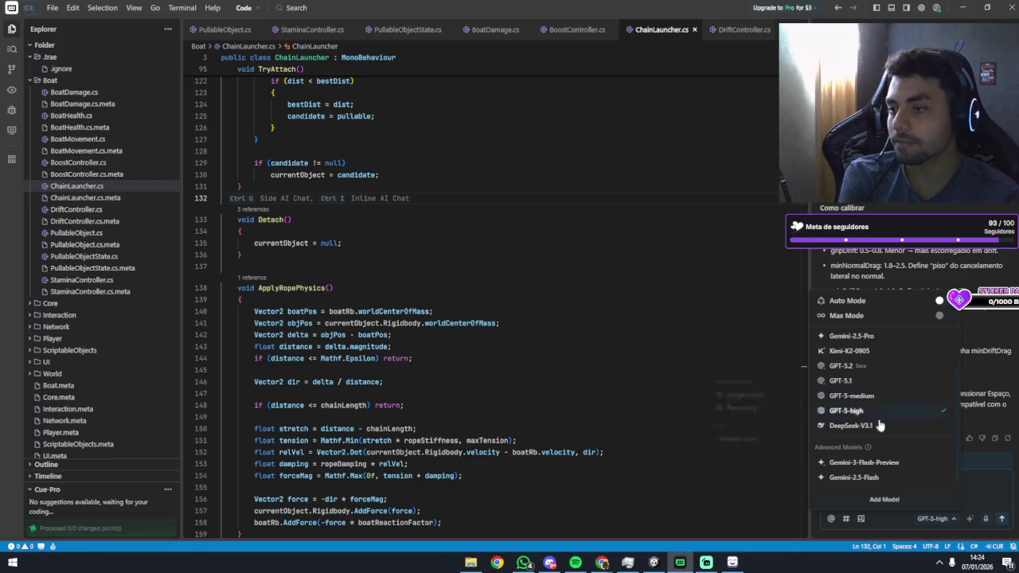
{"action": "left_click", "coordinate": [968, 475]}
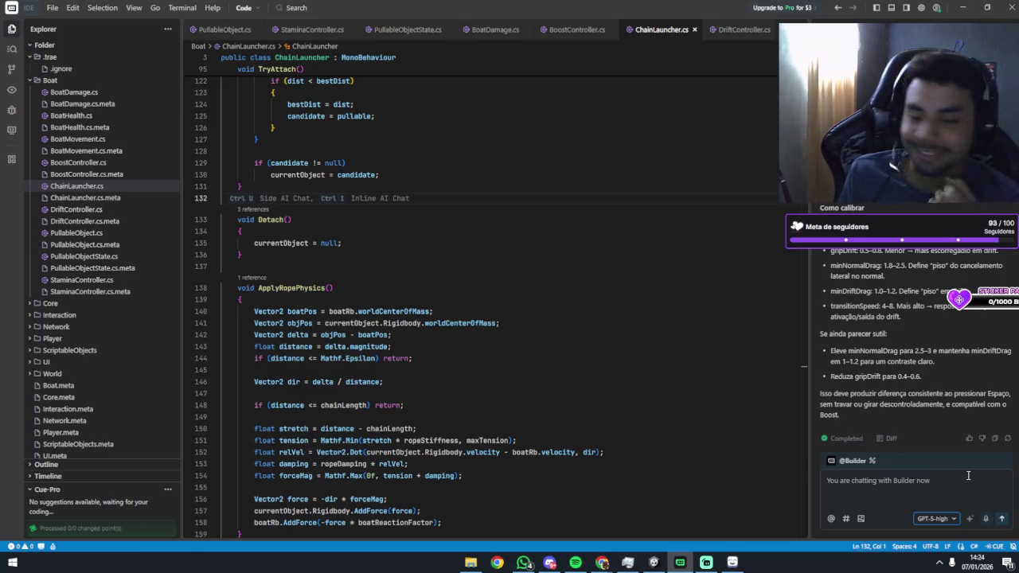
{"action": "left_click", "coordinate": [569, 256]}
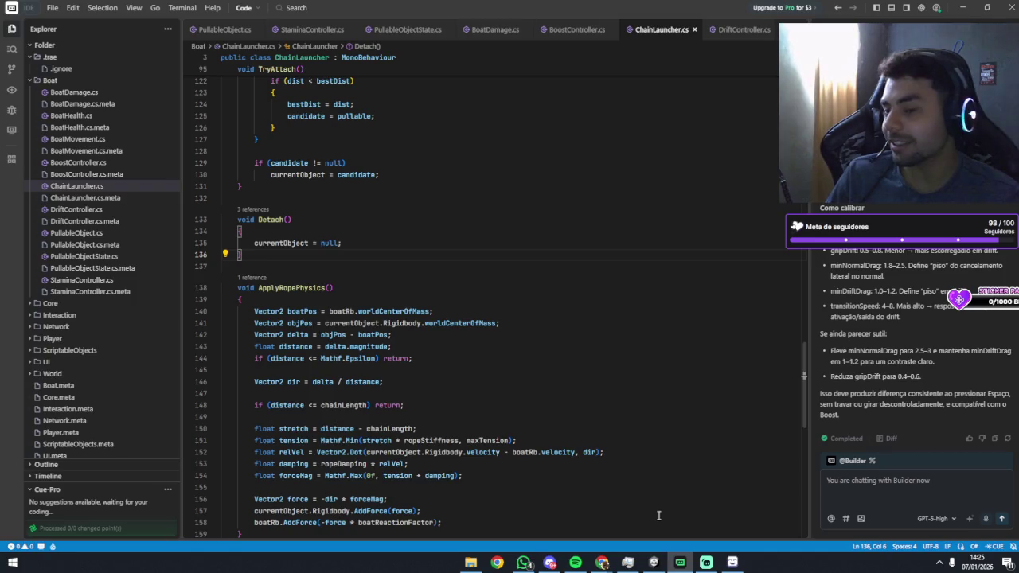
Switch from Trae IDE back to the Unity editor window with the ocean boat scene.
{"action": "mouse_move", "coordinate": [679, 562]}
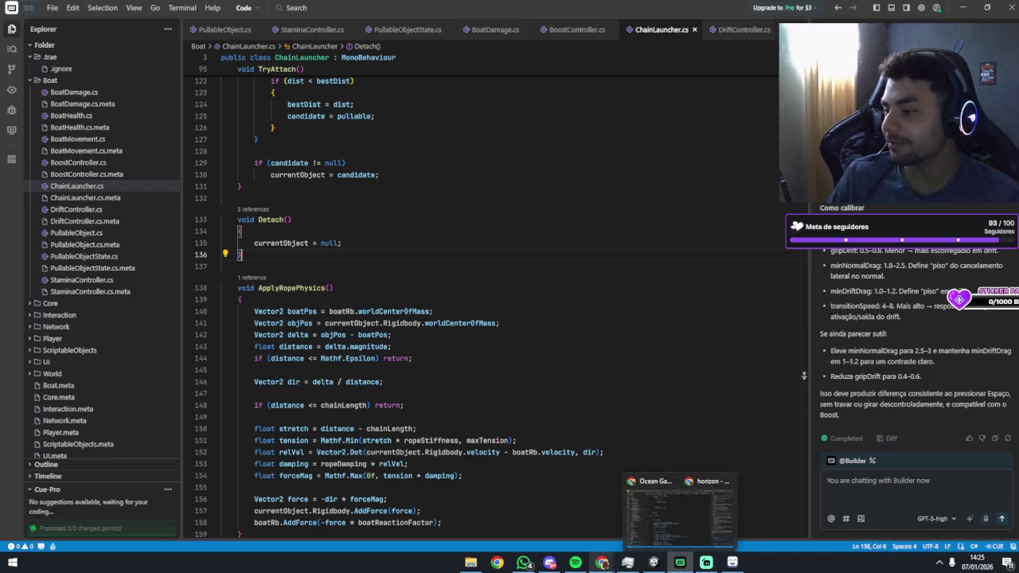
{"action": "left_click", "coordinate": [637, 510]}
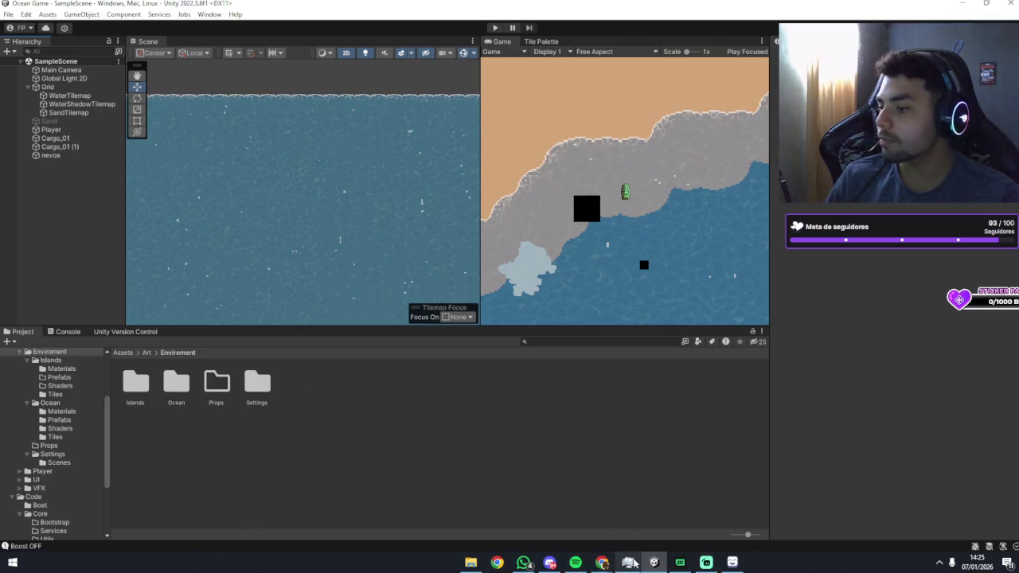
{"action": "mouse_move", "coordinate": [602, 566]}
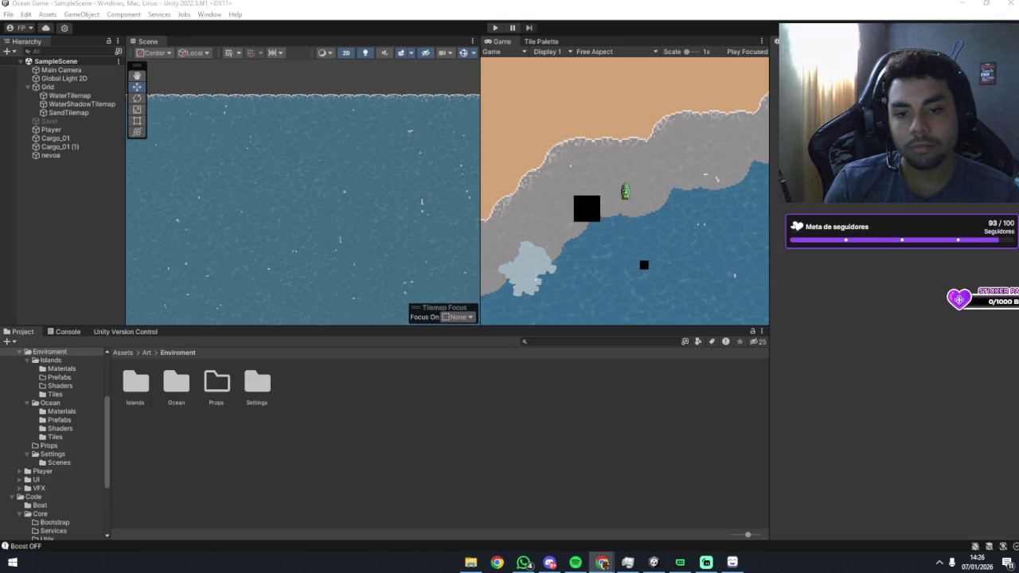
{"action": "key", "text": "alt+Tab"}
Preview Retroid Pocket 5 images from Retro Game Corps, DROIX, Notebookcheck and Retro Dock, then minimize Chrome.
{"action": "scroll", "coordinate": [303, 263], "scroll_direction": "down", "scroll_amount": 2}
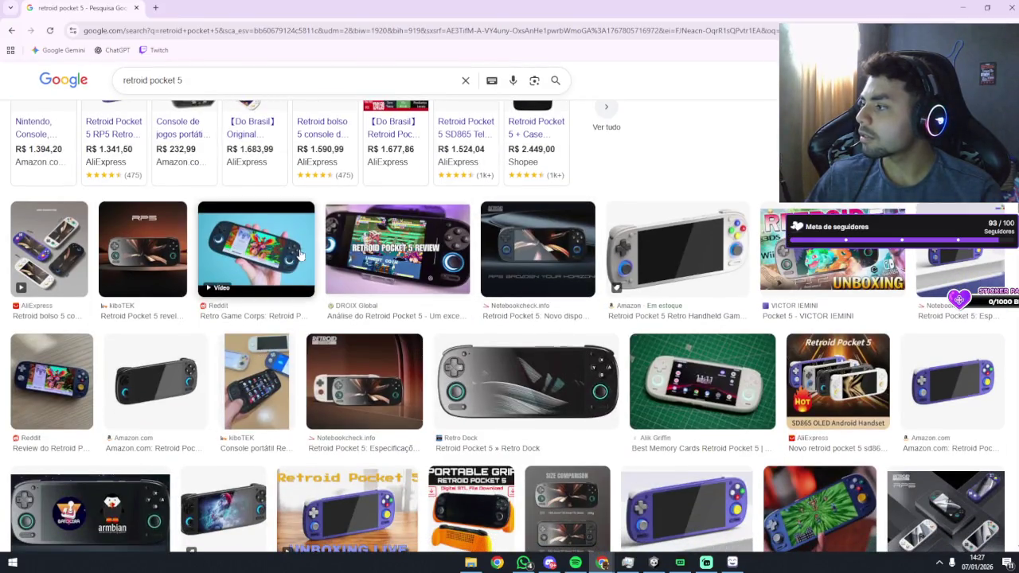
{"action": "left_click", "coordinate": [244, 264]}
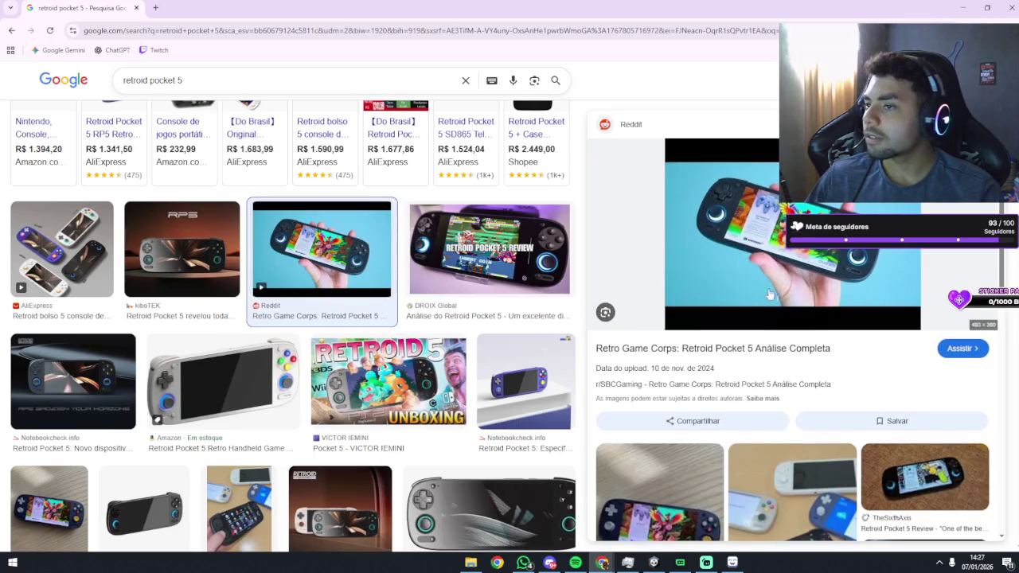
{"action": "left_click", "coordinate": [489, 249]}
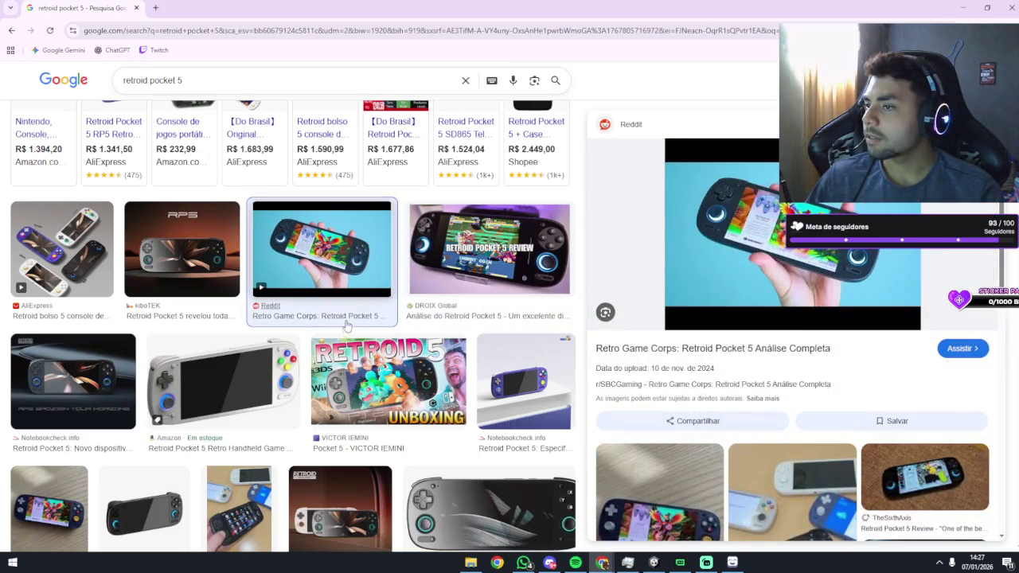
{"action": "scroll", "coordinate": [262, 374], "scroll_direction": "down", "scroll_amount": 3}
{"action": "scroll", "coordinate": [268, 354], "scroll_direction": "up", "scroll_amount": 2}
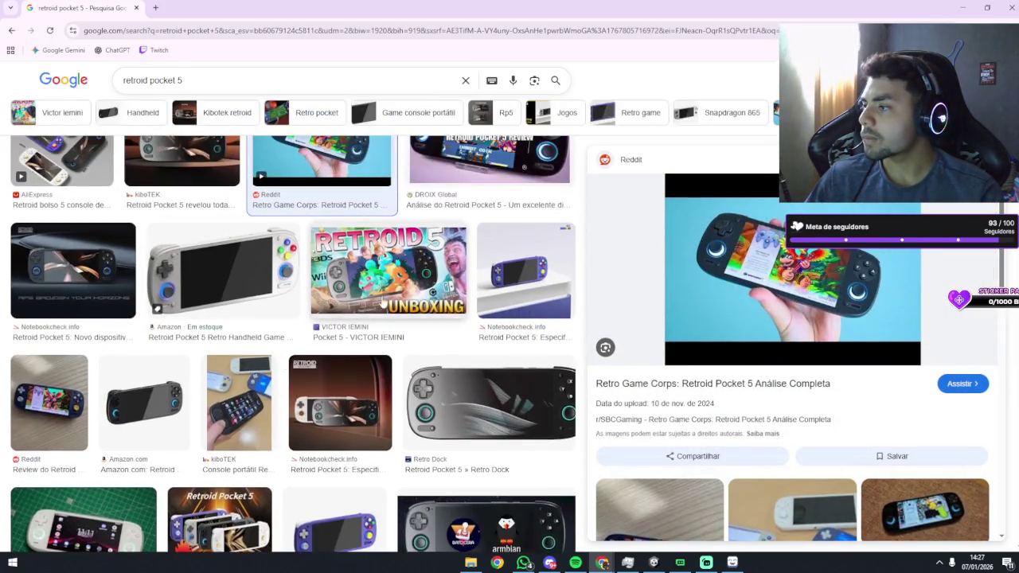
{"action": "left_click", "coordinate": [489, 281]}
{"action": "left_click", "coordinate": [482, 386]}
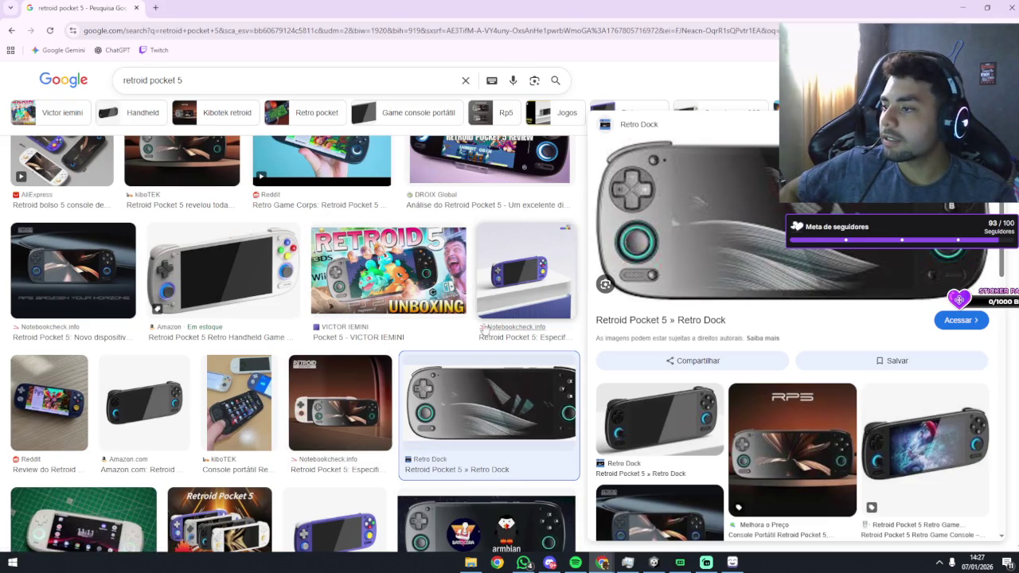
{"action": "scroll", "coordinate": [430, 333], "scroll_direction": "down", "scroll_amount": 3}
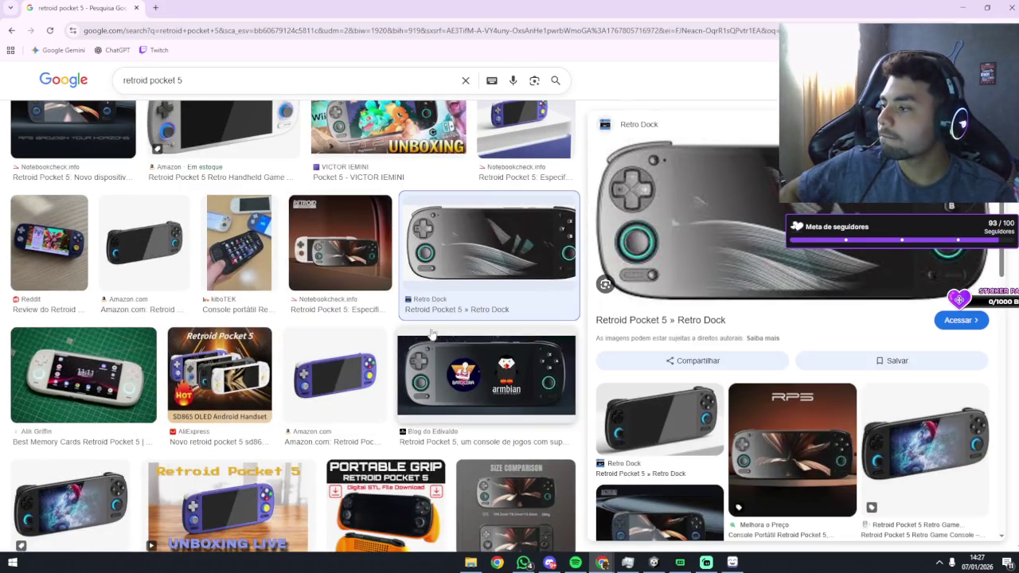
{"action": "left_click", "coordinate": [355, 269]}
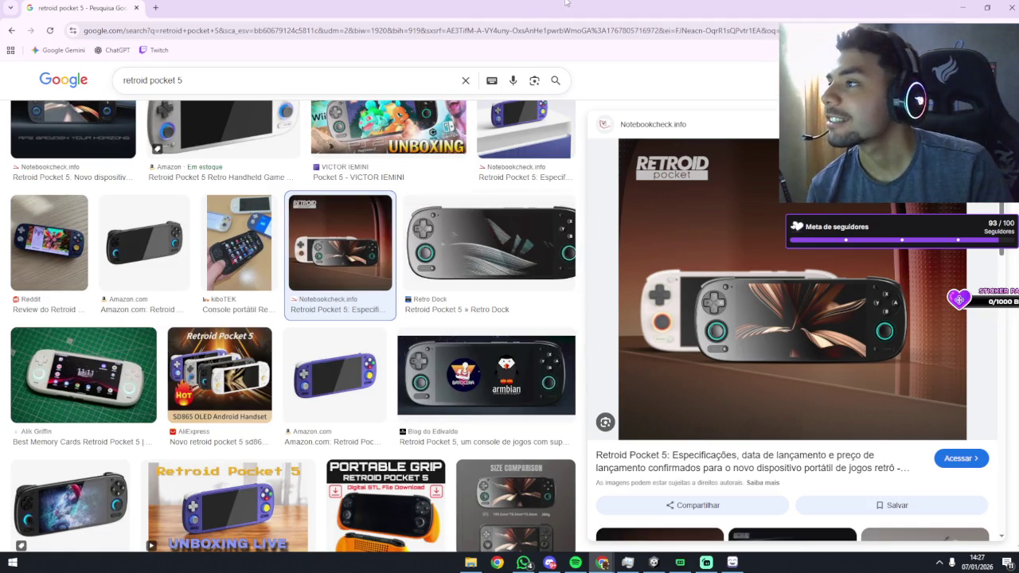
{"action": "left_click", "coordinate": [964, 8]}
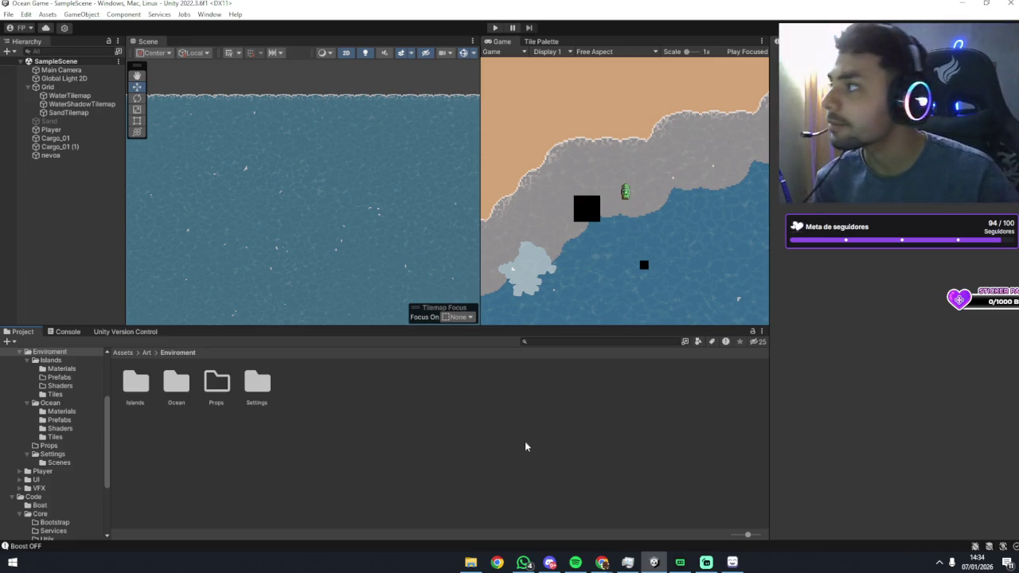
Bring the Chrome window with 'retroid pocket 5' Google Images results back to the front.
{"action": "mouse_move", "coordinate": [603, 562]}
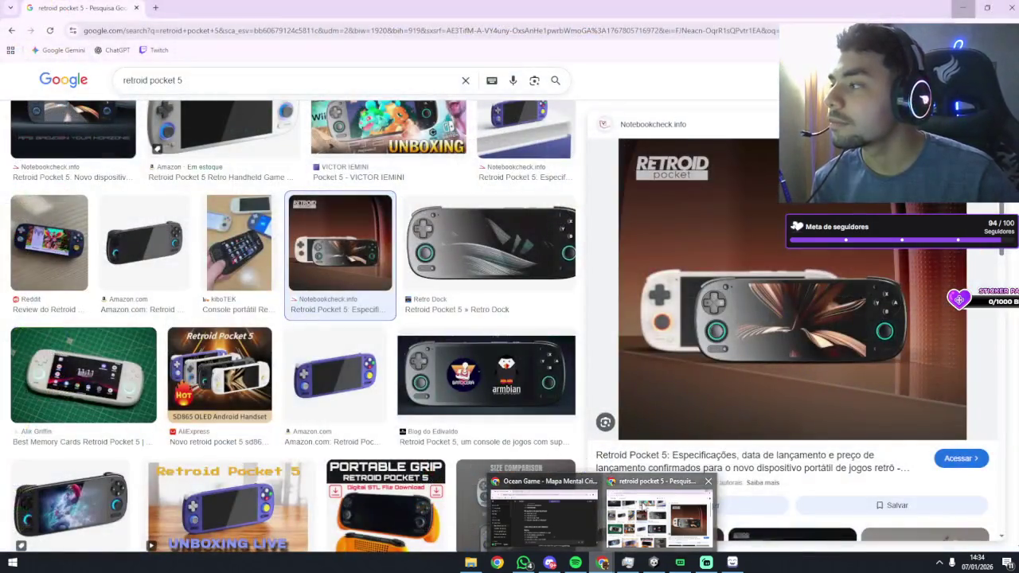
{"action": "left_click", "coordinate": [641, 505]}
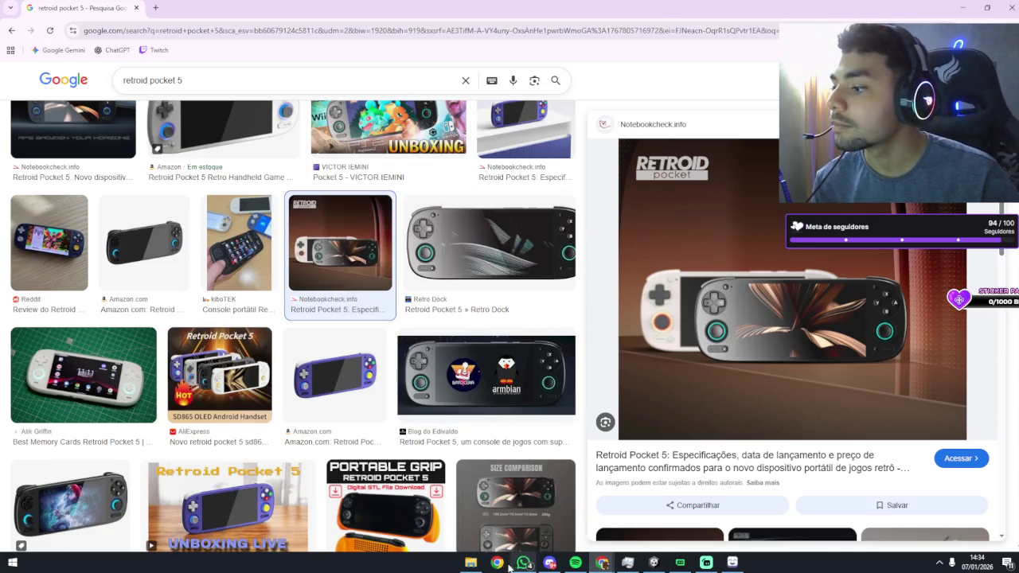
{"action": "left_click", "coordinate": [499, 563]}
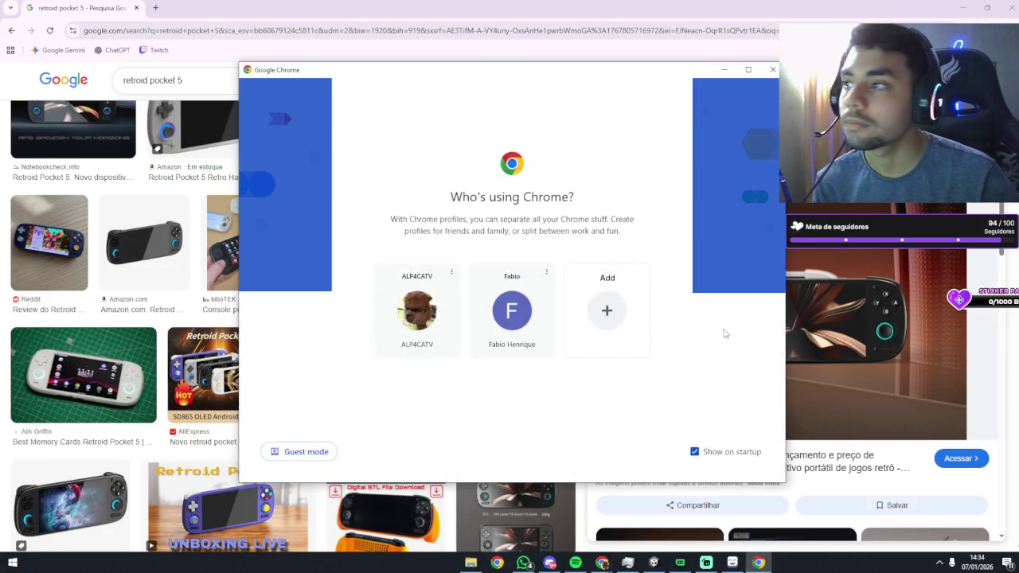
{"action": "left_click", "coordinate": [571, 50]}
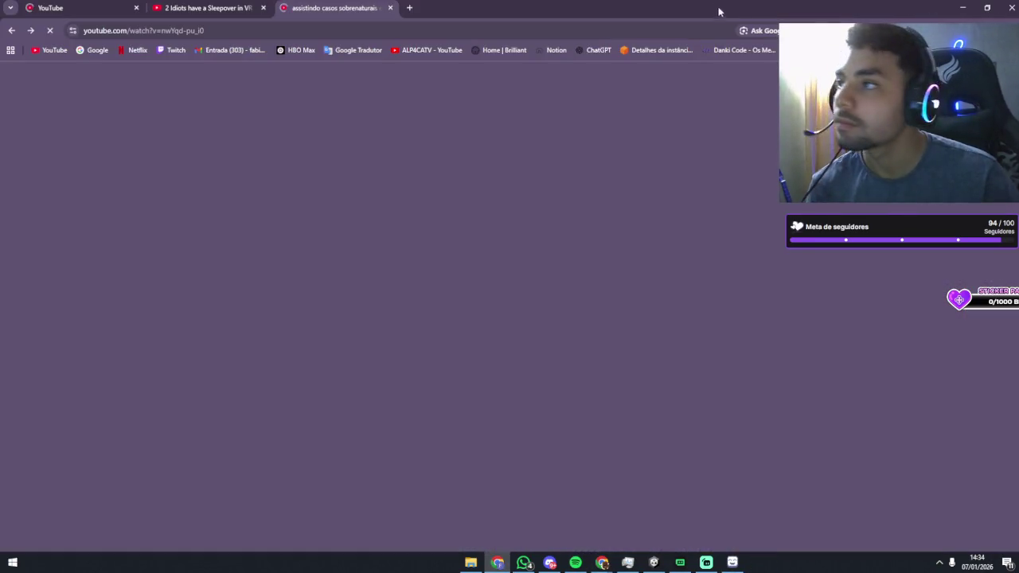
{"action": "key", "text": "alt+F4"}
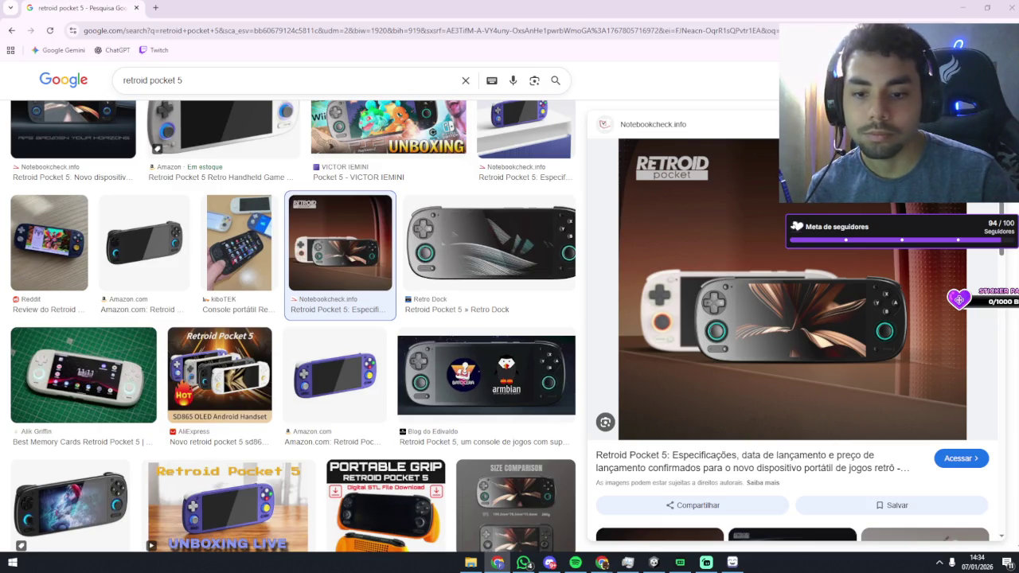
{"action": "key", "text": "alt+Tab"}
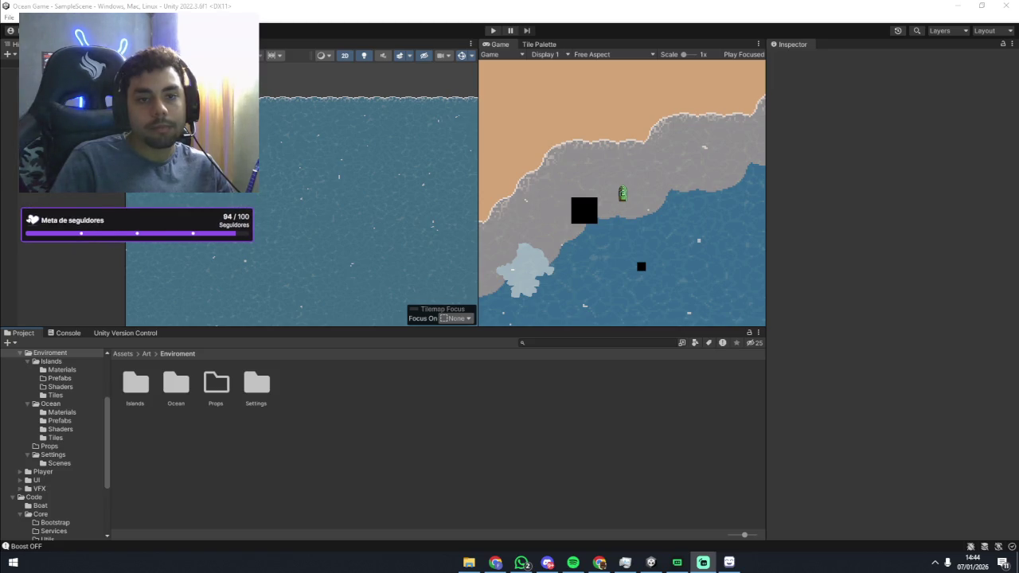
{"action": "key", "text": "super+s"}
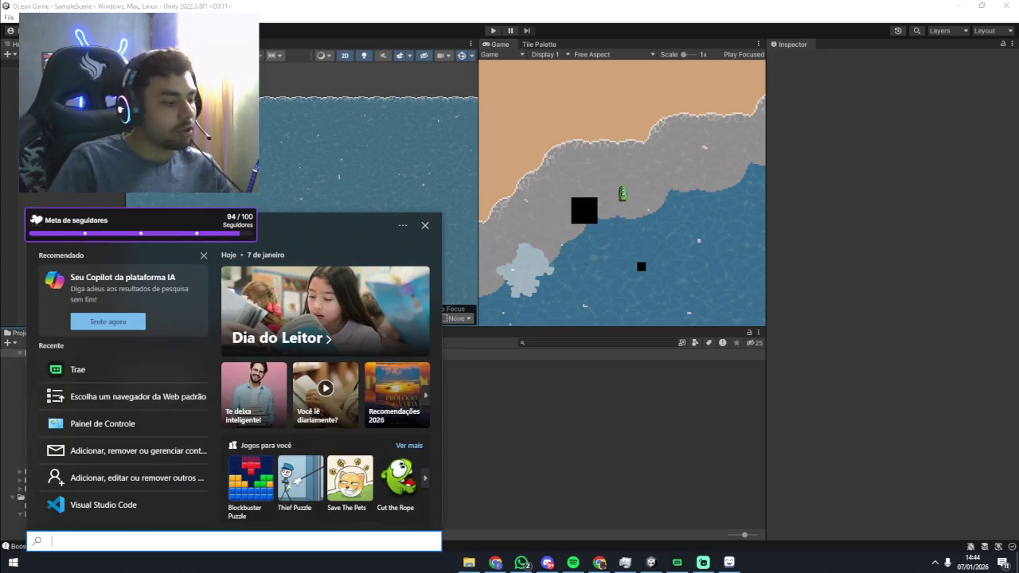
{"action": "left_click", "coordinate": [589, 458]}
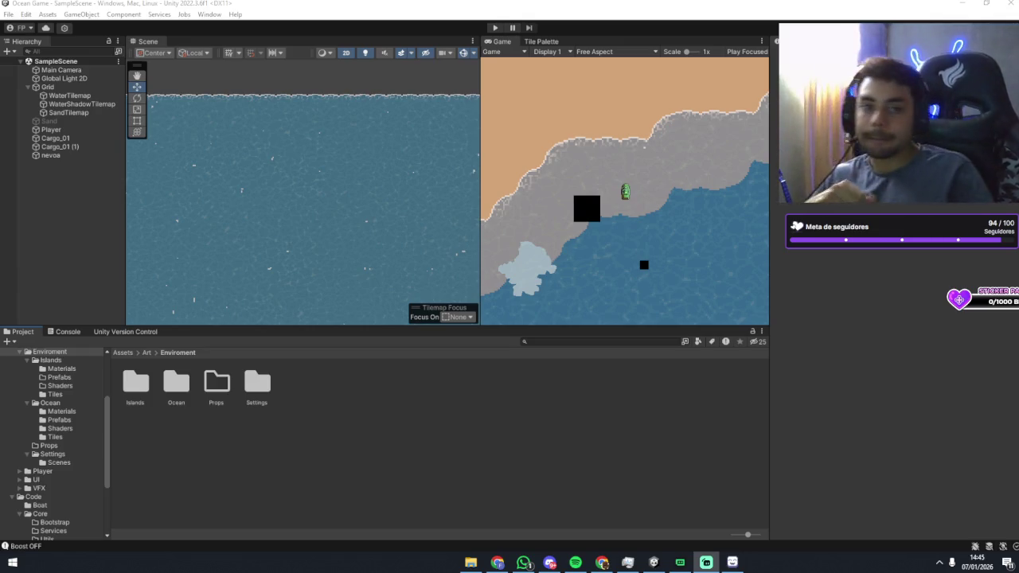
{"action": "key", "text": "alt+Tab"}
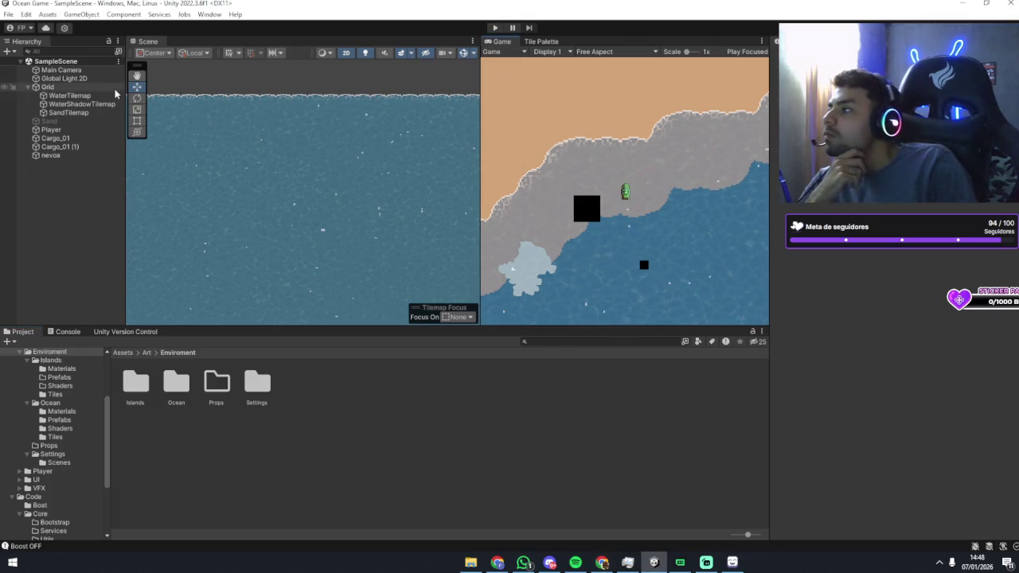
{"action": "left_click", "coordinate": [68, 70]}
Frame the Main Camera and nudge its X and Y position to centre the boat by the shore.
{"action": "scroll", "coordinate": [611, 193], "scroll_direction": "up", "scroll_amount": 2}
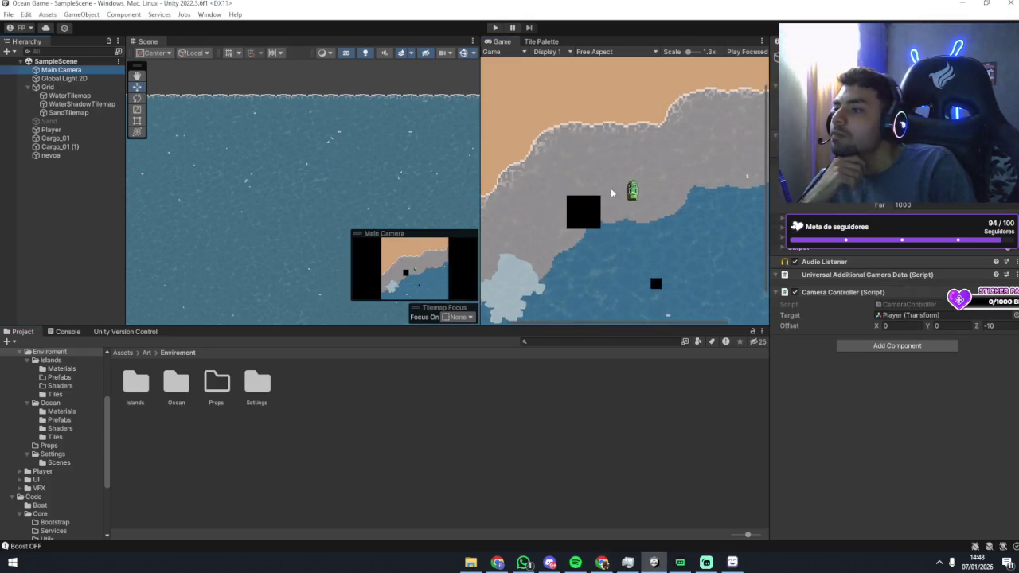
{"action": "scroll", "coordinate": [611, 193], "scroll_direction": "down", "scroll_amount": 2}
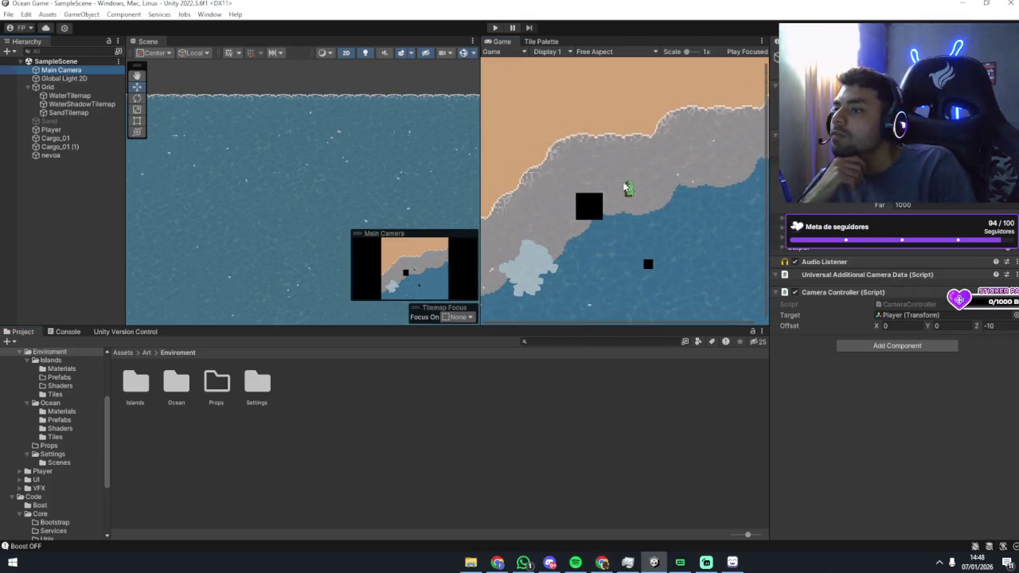
{"action": "double_click", "coordinate": [76, 70]}
{"action": "left_click", "coordinate": [310, 180]}
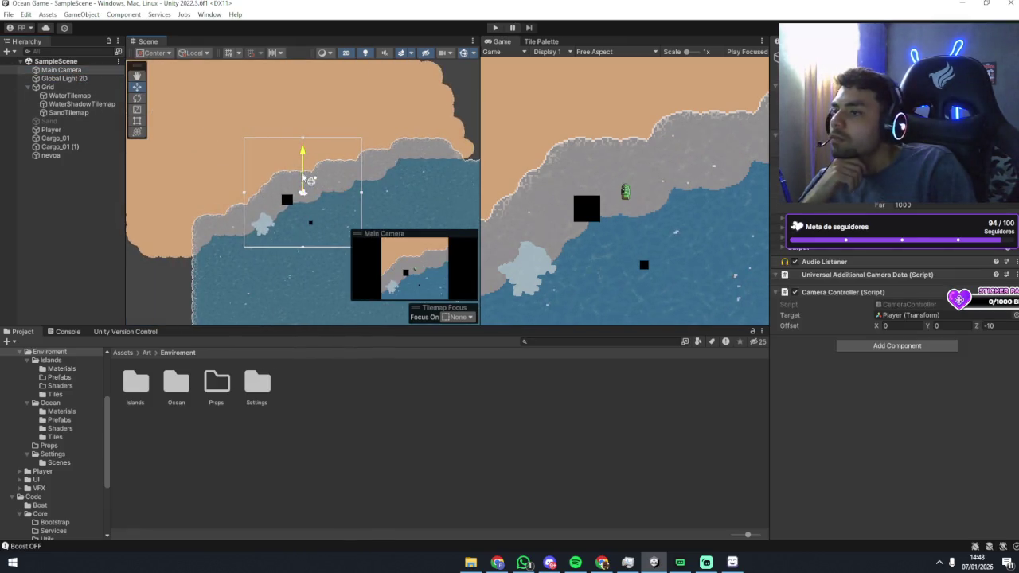
{"action": "left_click_drag", "start_coordinate": [311, 180], "coordinate": [303, 161]}
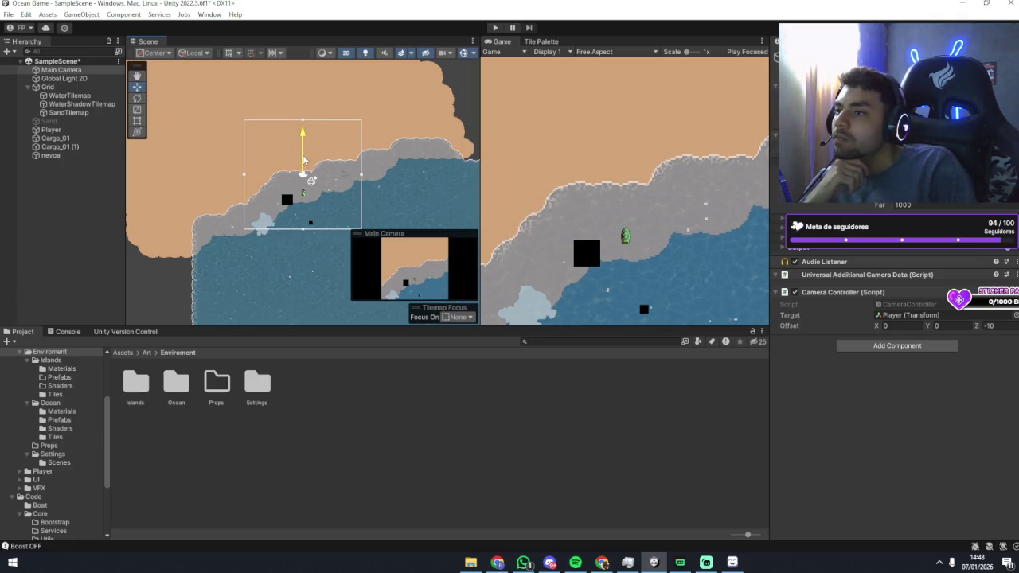
{"action": "mouse_move", "coordinate": [303, 161]}
{"action": "left_mouse_down"}
{"action": "mouse_move", "coordinate": [301, 207]}
{"action": "mouse_move", "coordinate": [299, 163]}
{"action": "left_mouse_up"}
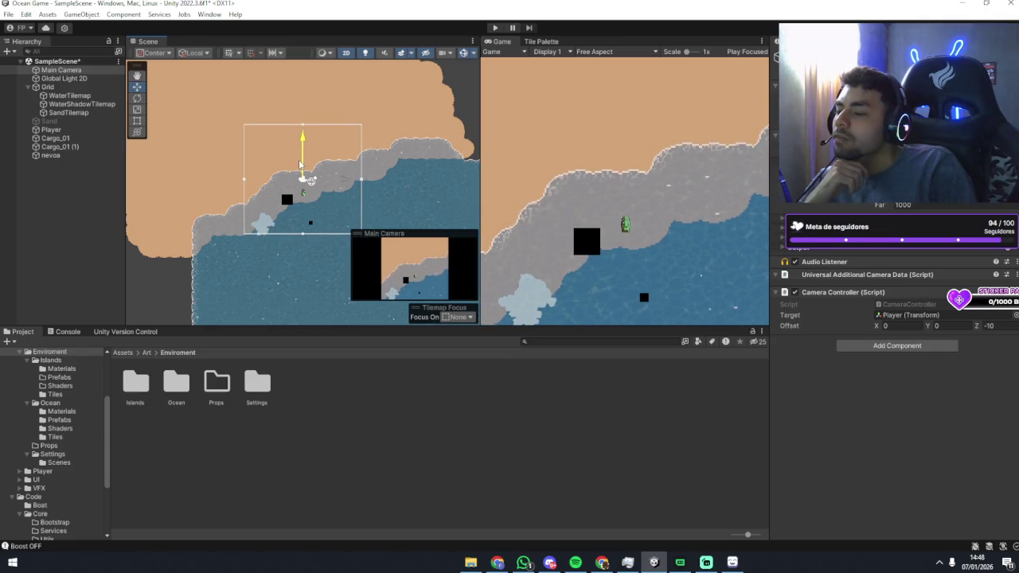
{"action": "left_click_drag", "start_coordinate": [299, 164], "coordinate": [300, 161]}
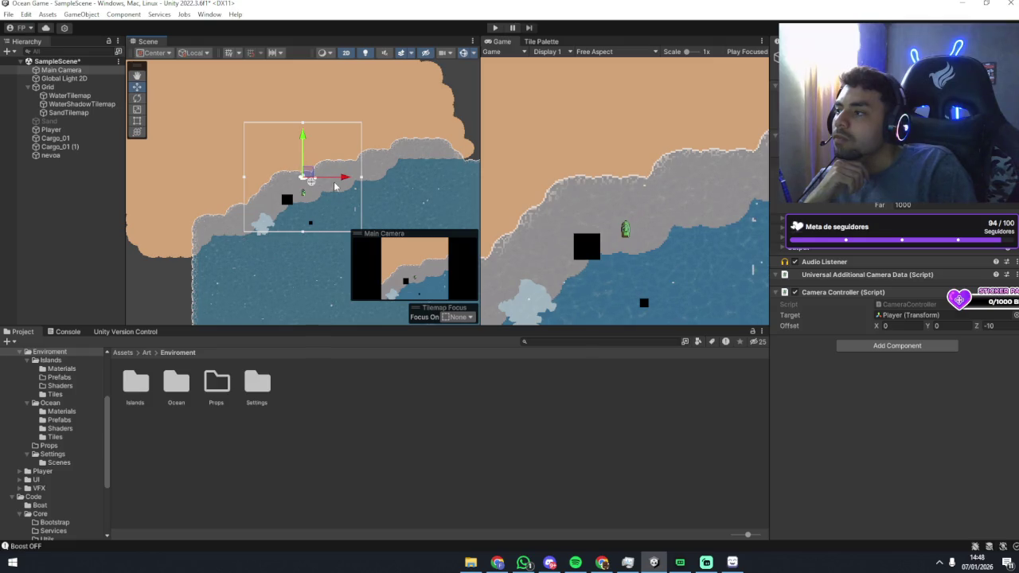
{"action": "left_click_drag", "start_coordinate": [334, 182], "coordinate": [329, 179]}
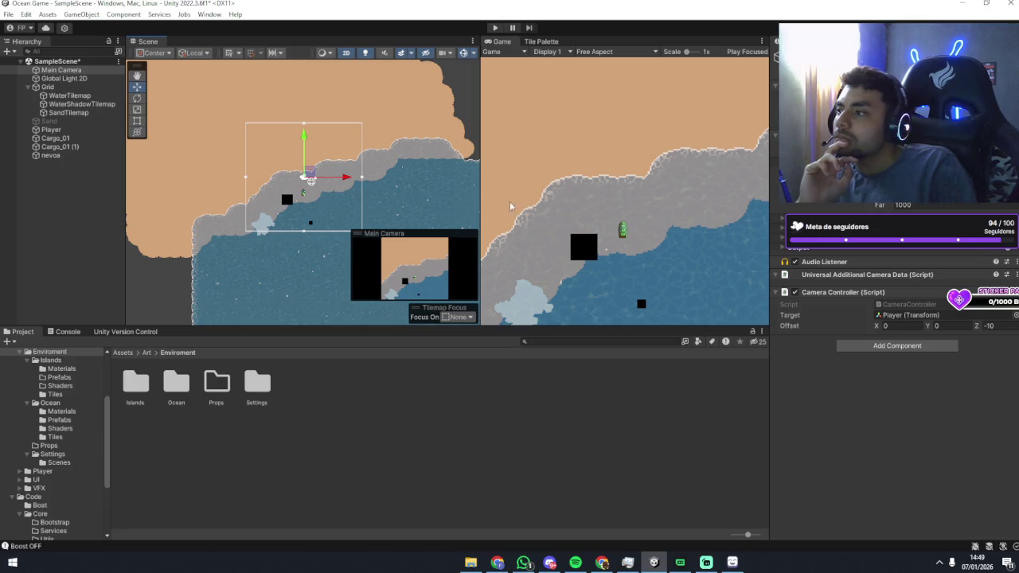
{"action": "left_click_drag", "start_coordinate": [305, 152], "coordinate": [305, 165]}
{"action": "mouse_move", "coordinate": [304, 172]}
{"action": "left_mouse_down"}
{"action": "mouse_move", "coordinate": [304, 160]}
{"action": "mouse_move", "coordinate": [308, 196]}
{"action": "mouse_move", "coordinate": [309, 182]}
{"action": "left_mouse_up"}
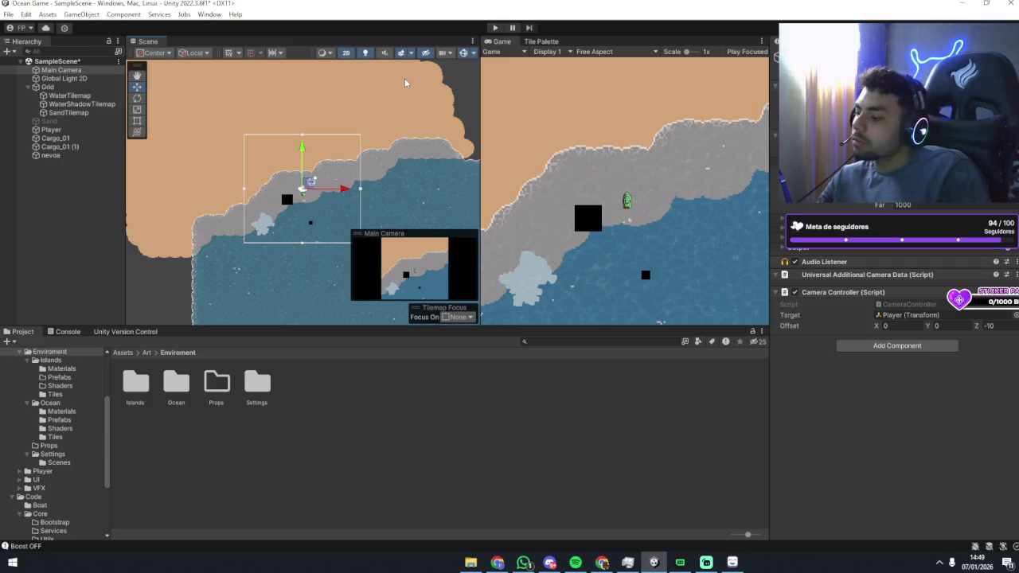
Save SampleScene with Ctrl+S and reselect Main Camera in the Hierarchy.
{"action": "key", "text": "ctrl+s"}
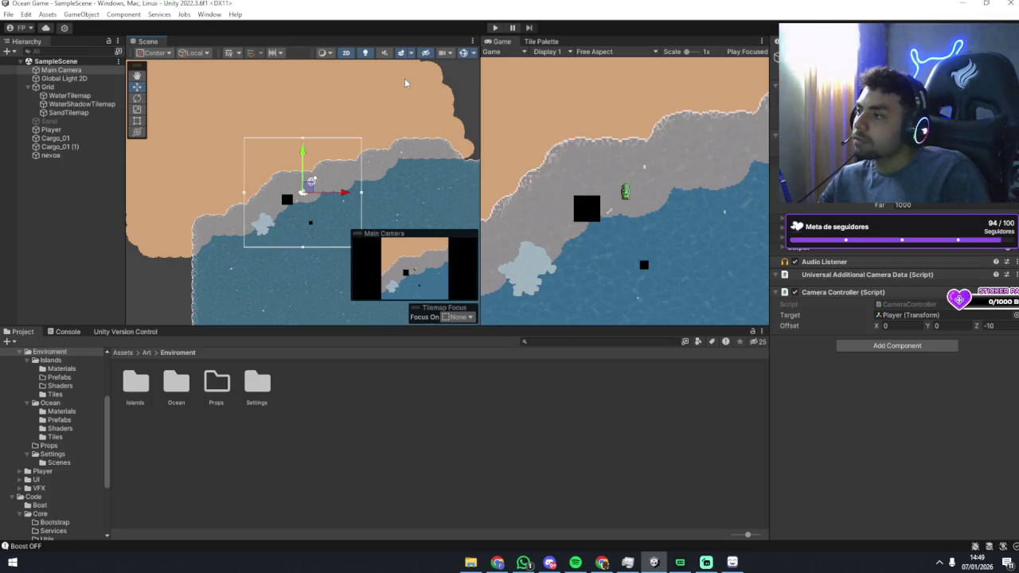
{"action": "key", "text": "Down"}
{"action": "key", "text": "Up"}
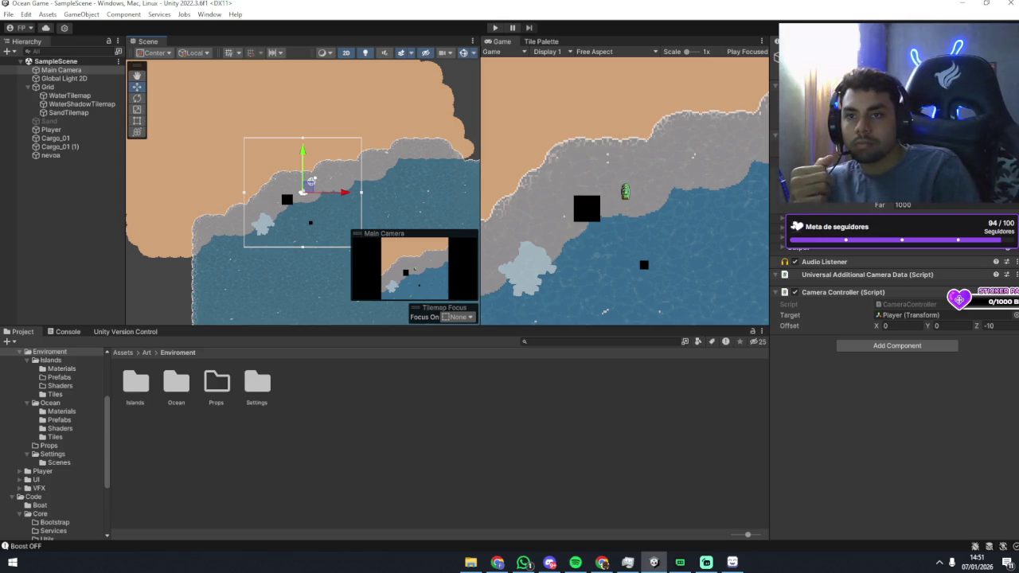
{"action": "key", "text": "alt+Tab"}
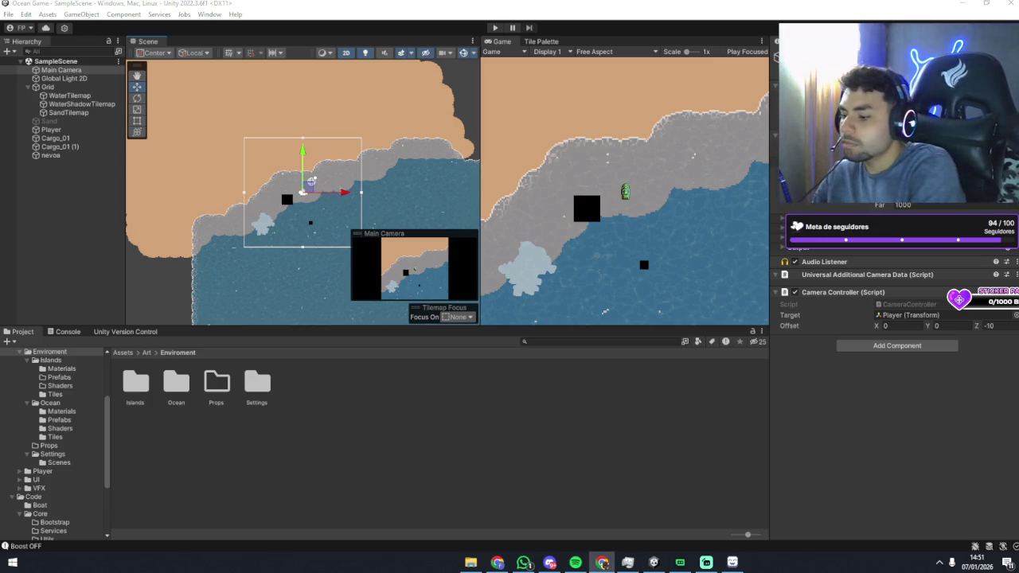